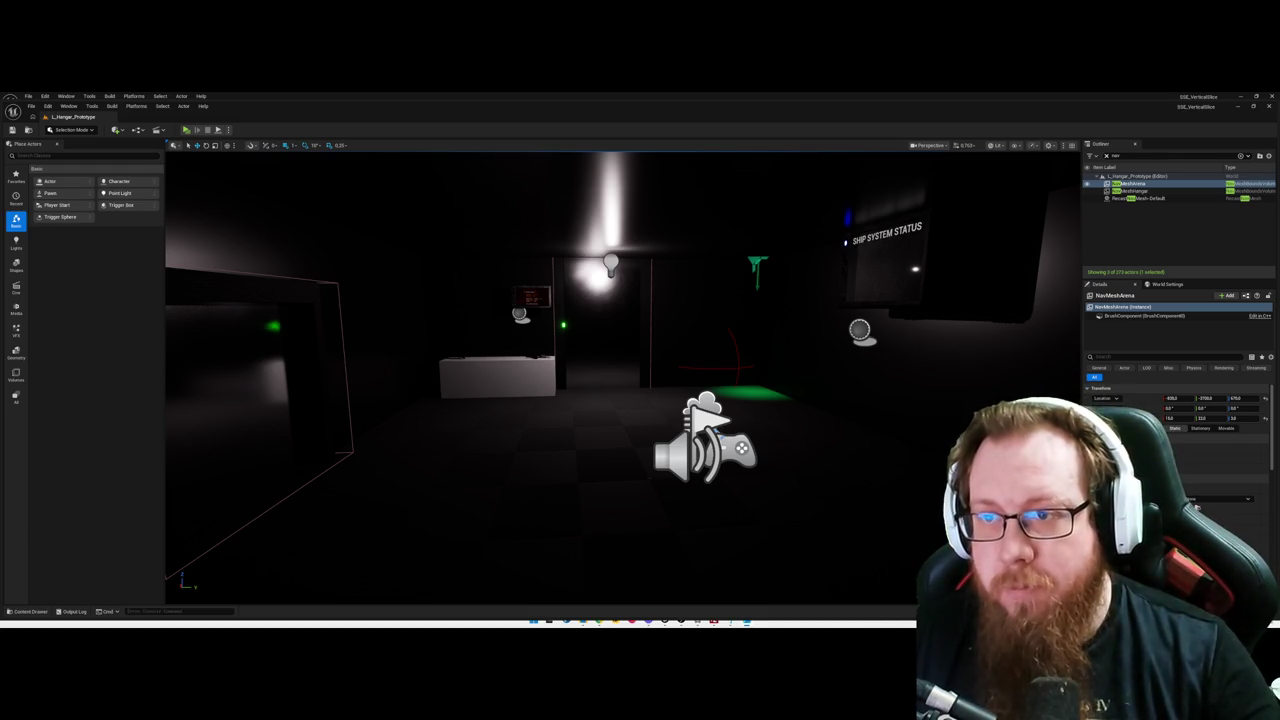
Step: Clear the Outliner search to list all actors and show the RecastNavMesh-Default debug readout
{"action": "key", "text": "Escape"}
Step: Fly down the corridor into the lit crate room and hide the navmesh stats text
{"action": "key", "text": "p"}
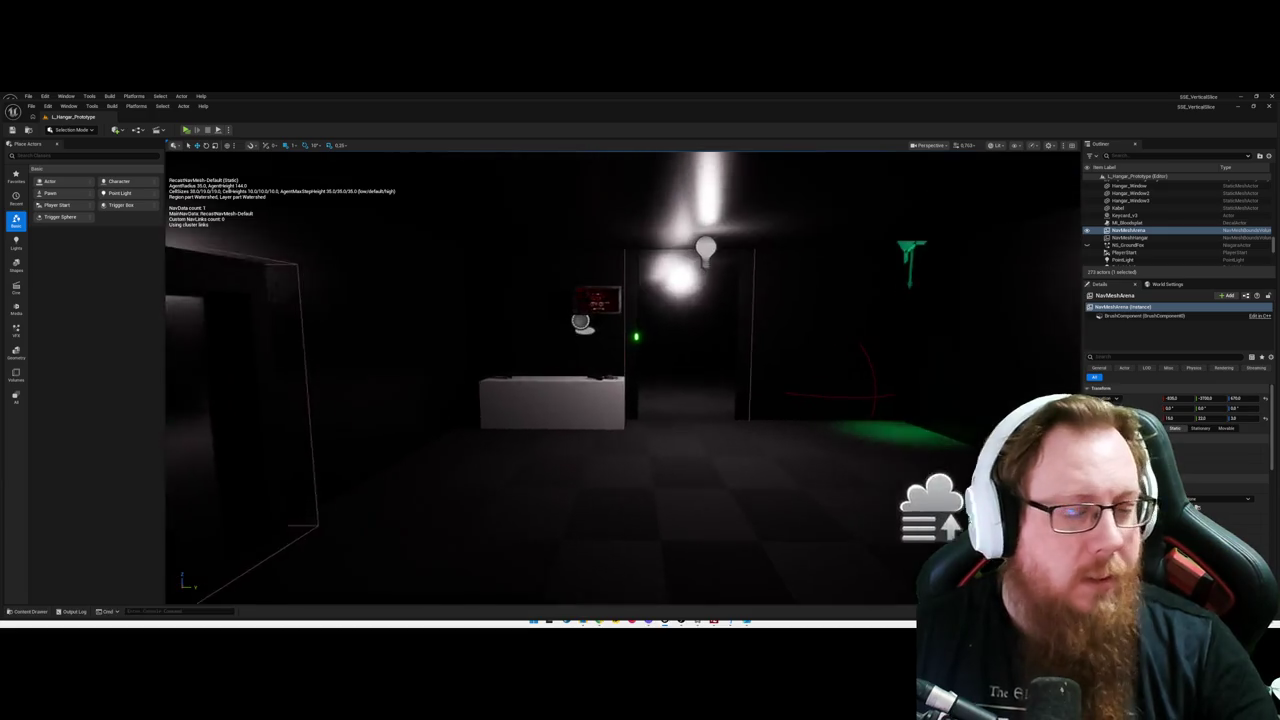
{"action": "key", "text": "w"}
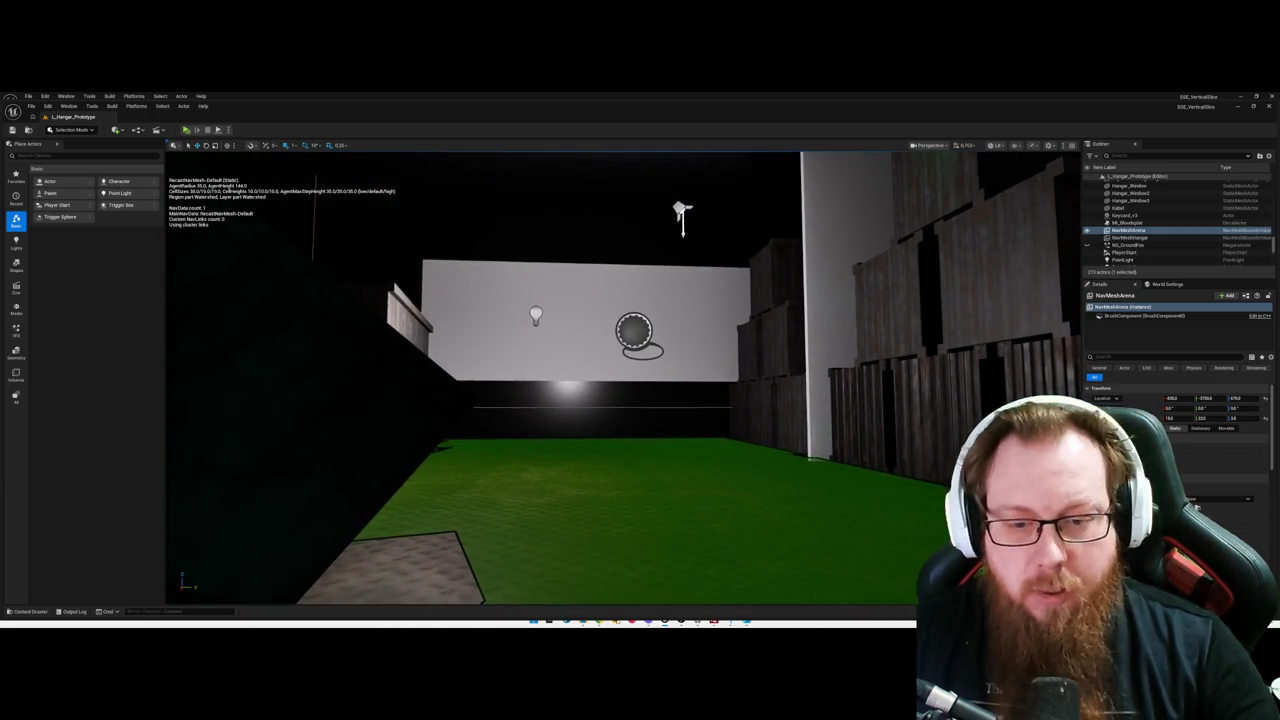
{"action": "key", "text": "p"}
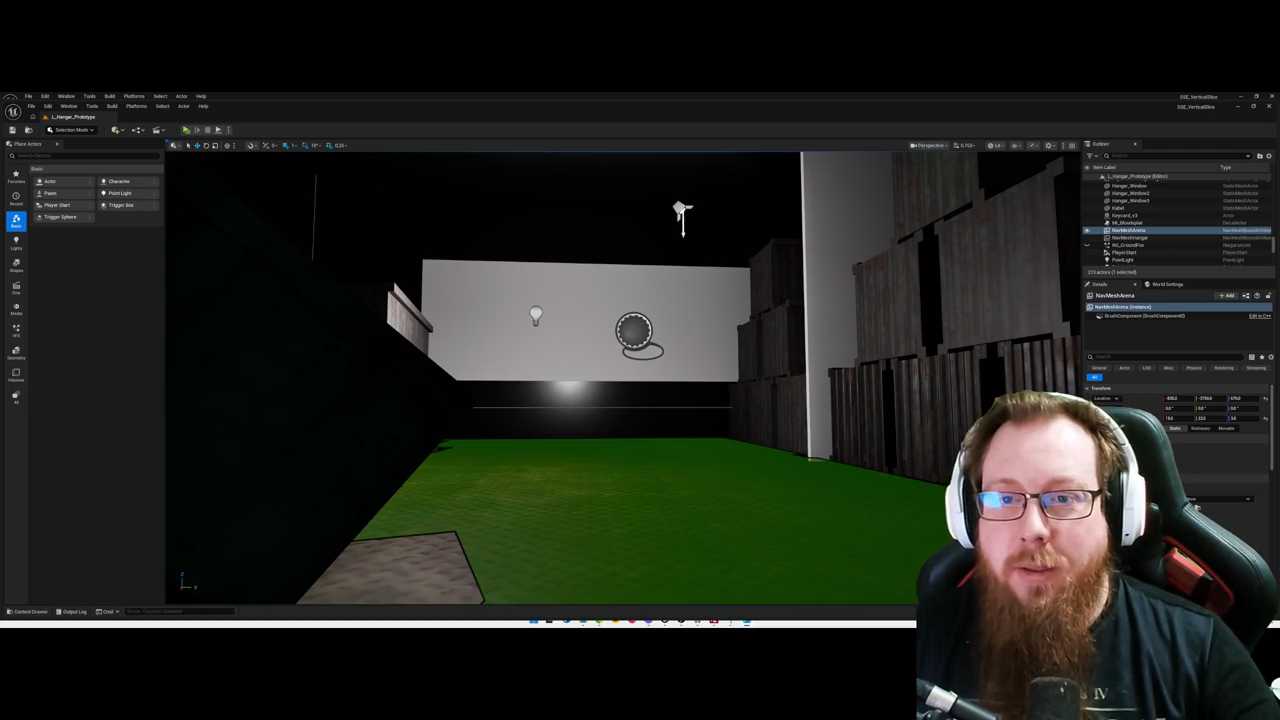
{"action": "mouse_move", "coordinate": [620, 380]}
{"action": "left_mouse_down"}
{"action": "mouse_move", "coordinate": [600, 420]}
{"action": "mouse_move", "coordinate": [480, 420]}
{"action": "mouse_move", "coordinate": [661, 403]}
{"action": "mouse_move", "coordinate": [598, 402]}
{"action": "left_mouse_up"}
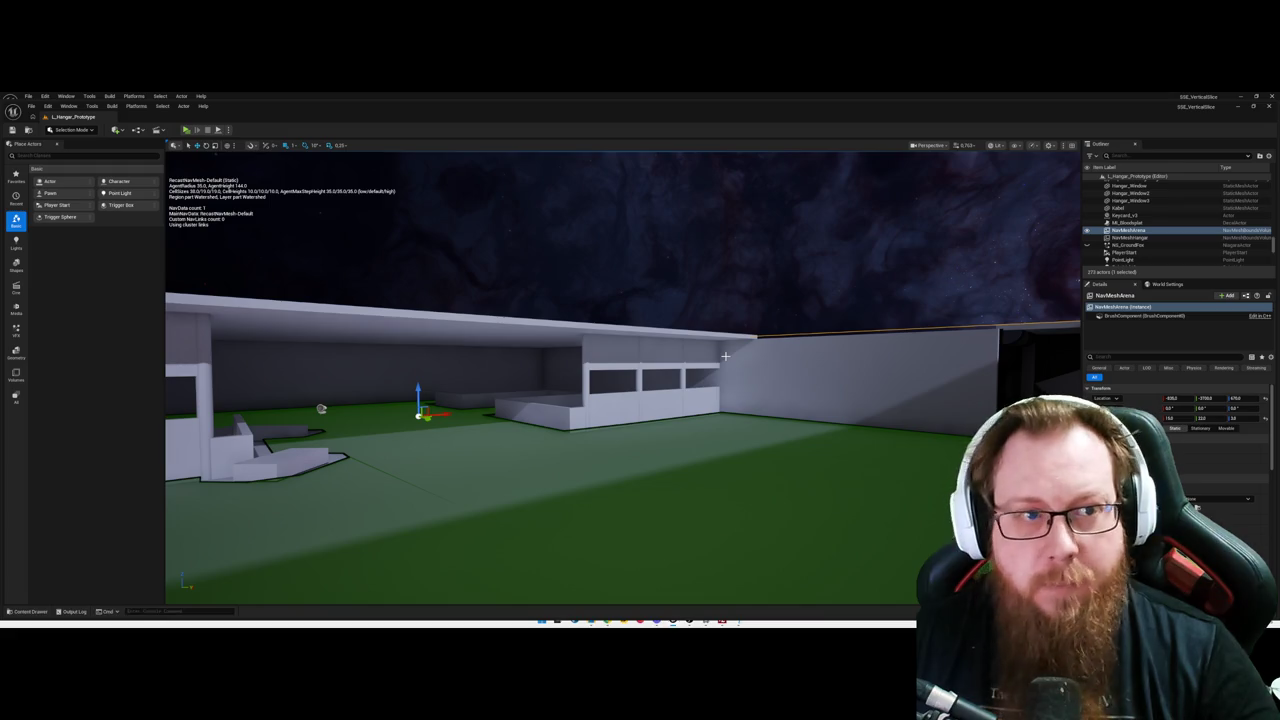
Step: Circle outside the hangar to see green navmesh across its grounds, then head back in
{"action": "mouse_move", "coordinate": [725, 355]}
{"action": "left_mouse_down"}
{"action": "mouse_move", "coordinate": [800, 345]}
{"action": "mouse_move", "coordinate": [760, 335]}
{"action": "mouse_move", "coordinate": [618, 377]}
{"action": "left_mouse_up"}
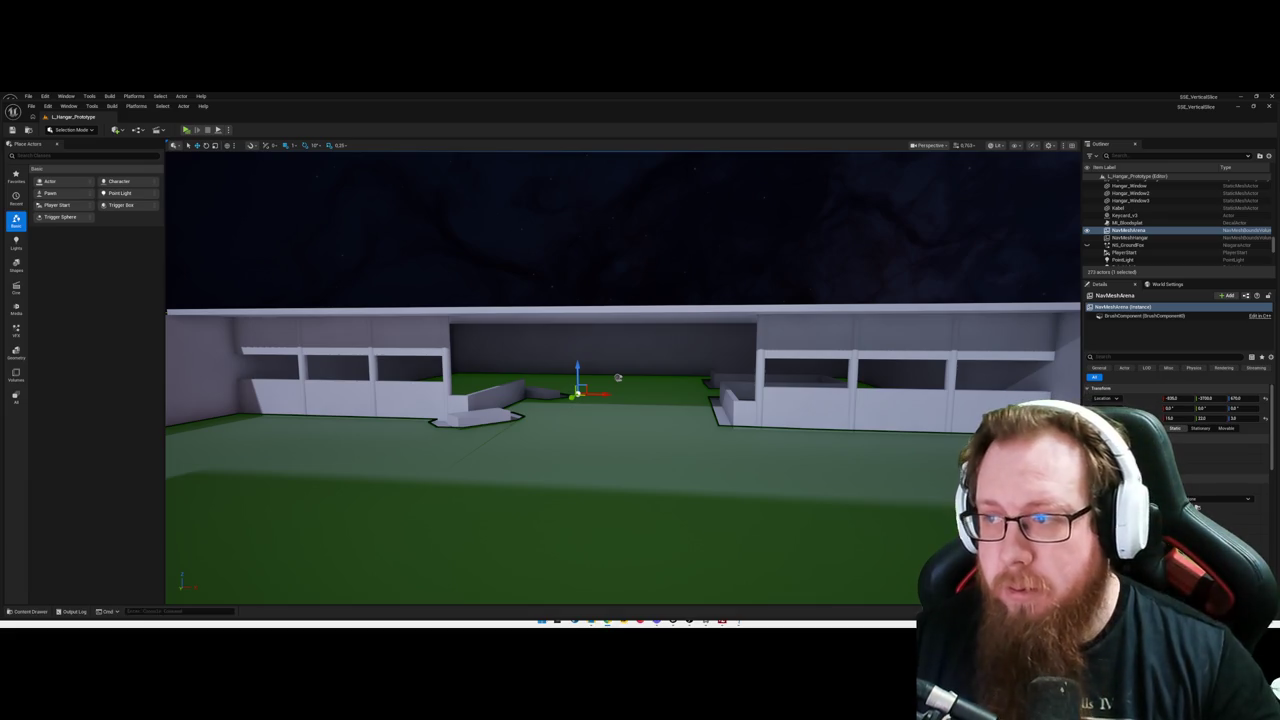
{"action": "mouse_move", "coordinate": [620, 380]}
{"action": "left_mouse_down"}
{"action": "mouse_move", "coordinate": [570, 390]}
{"action": "mouse_move", "coordinate": [660, 392]}
{"action": "left_mouse_up"}
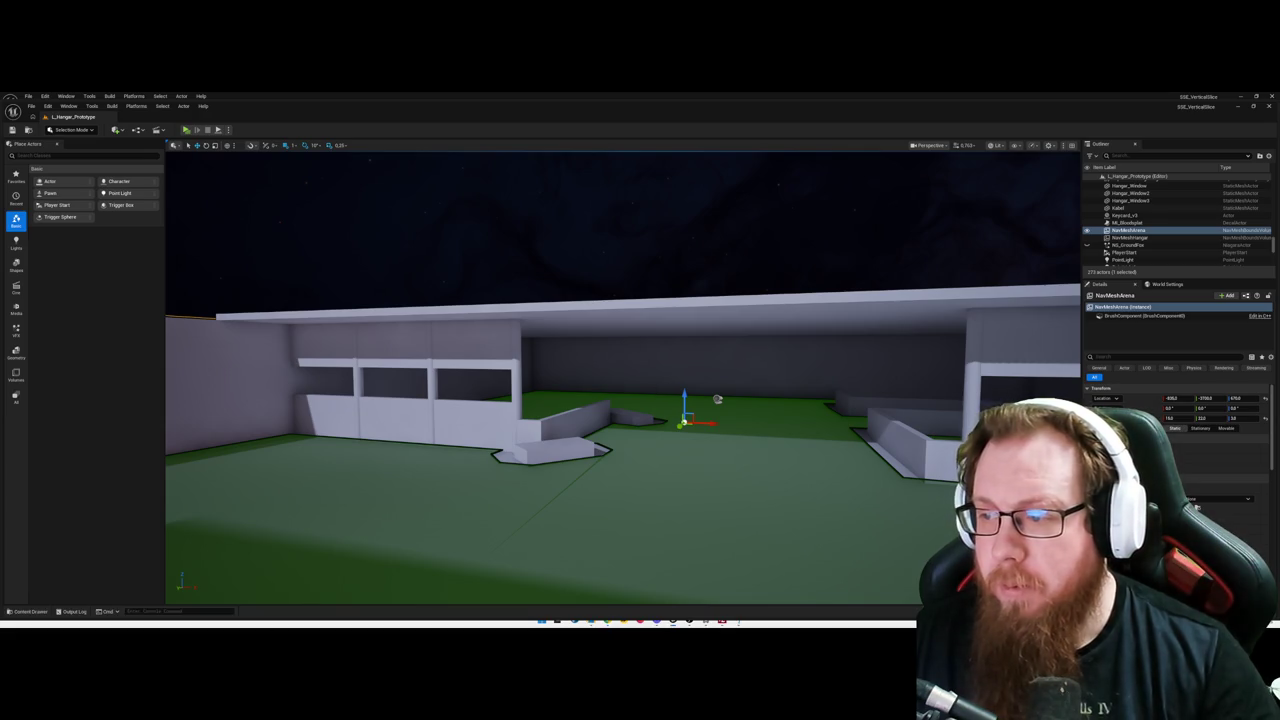
Step: Move along the hangar opening at ground level checking its green navmesh, then deselect NavMeshArena
{"action": "key", "text": "w"}
{"action": "key", "text": "d"}
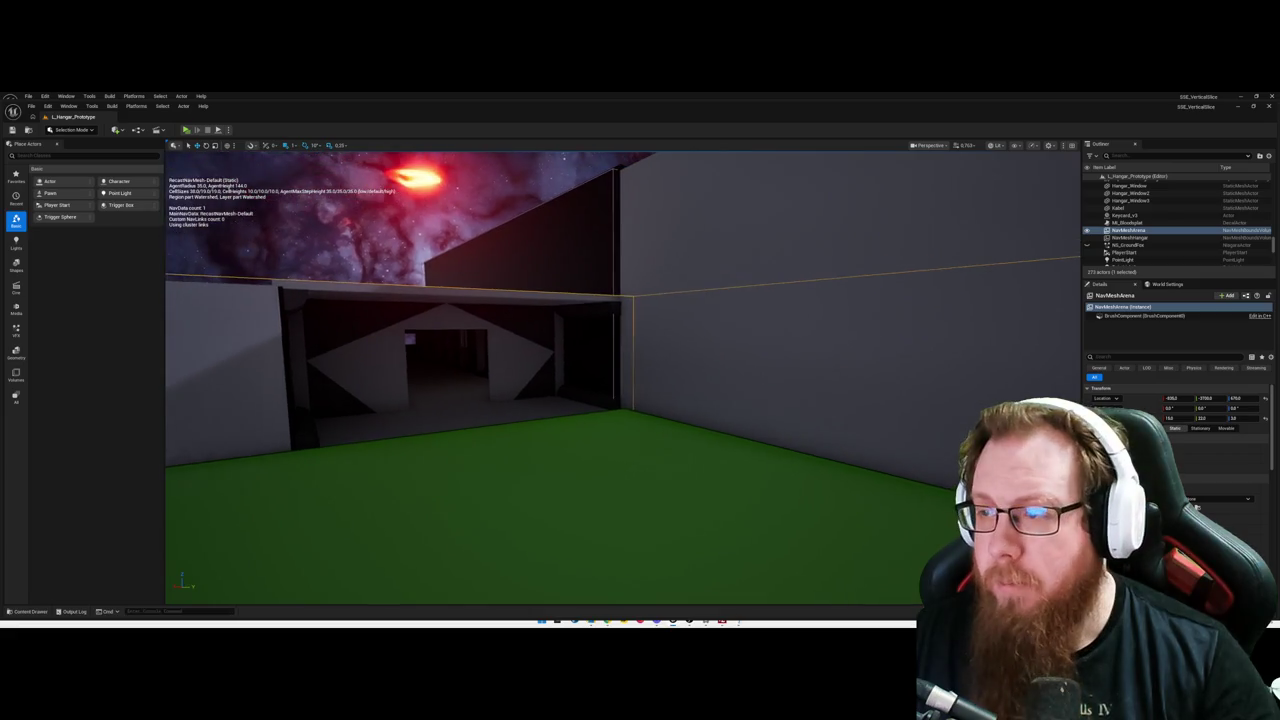
{"action": "key", "text": "a"}
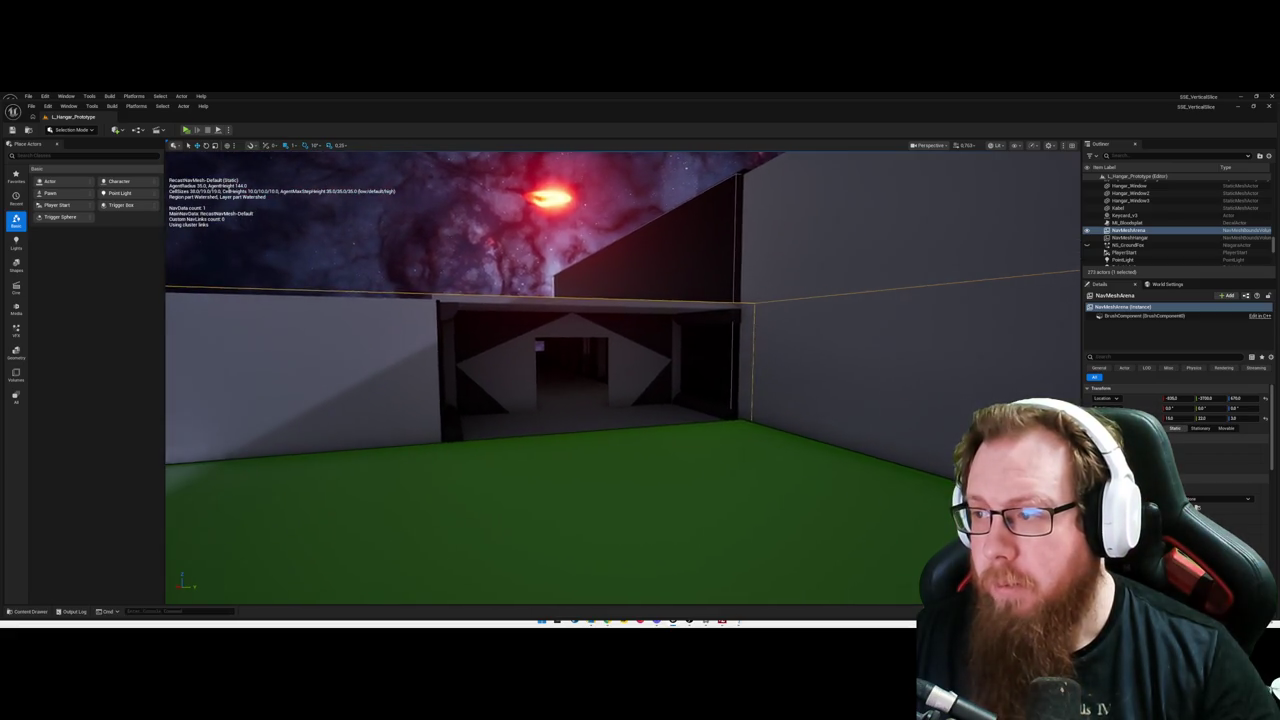
{"action": "key", "text": "s"}
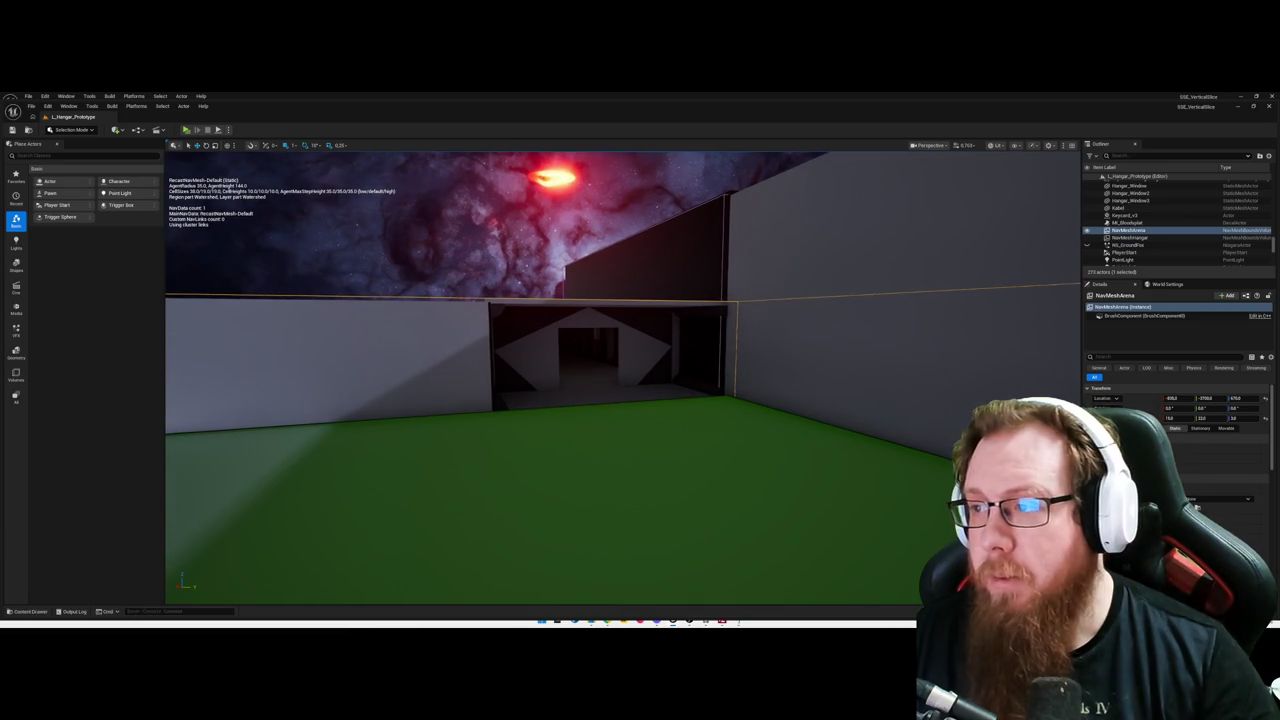
{"action": "key", "text": "w"}
{"action": "key", "text": "w"}
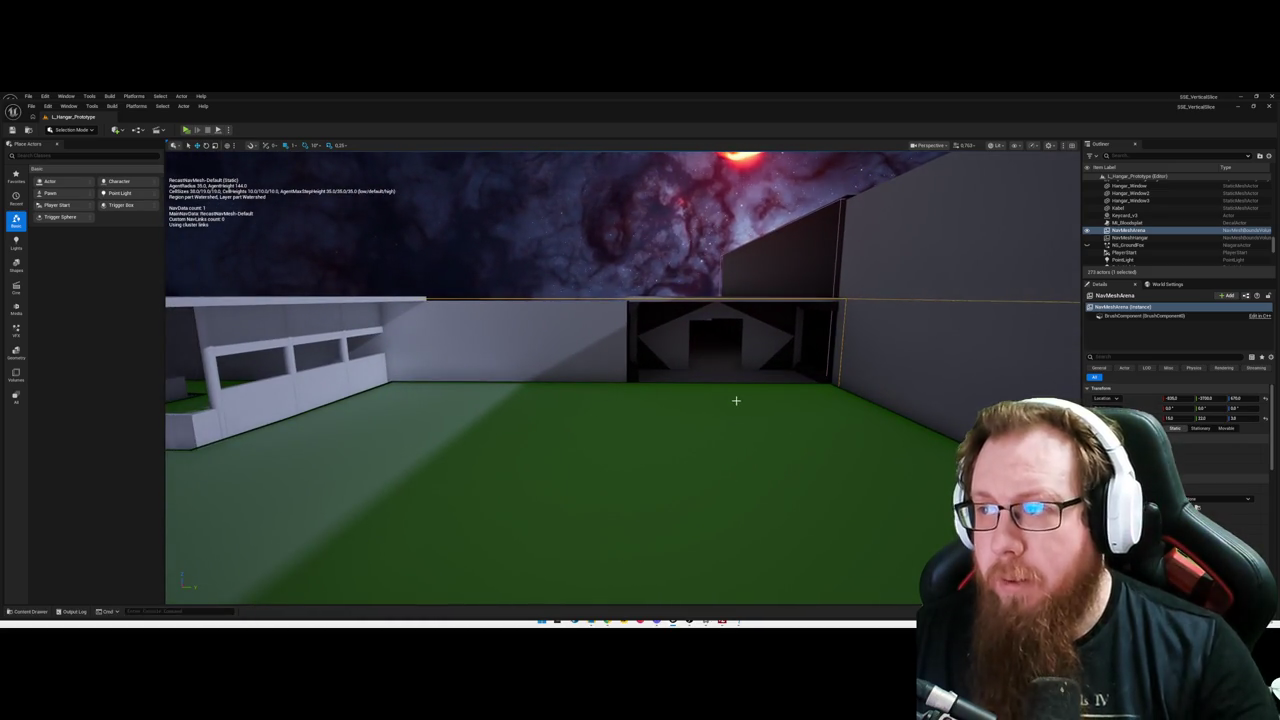
{"action": "key", "text": "Escape"}
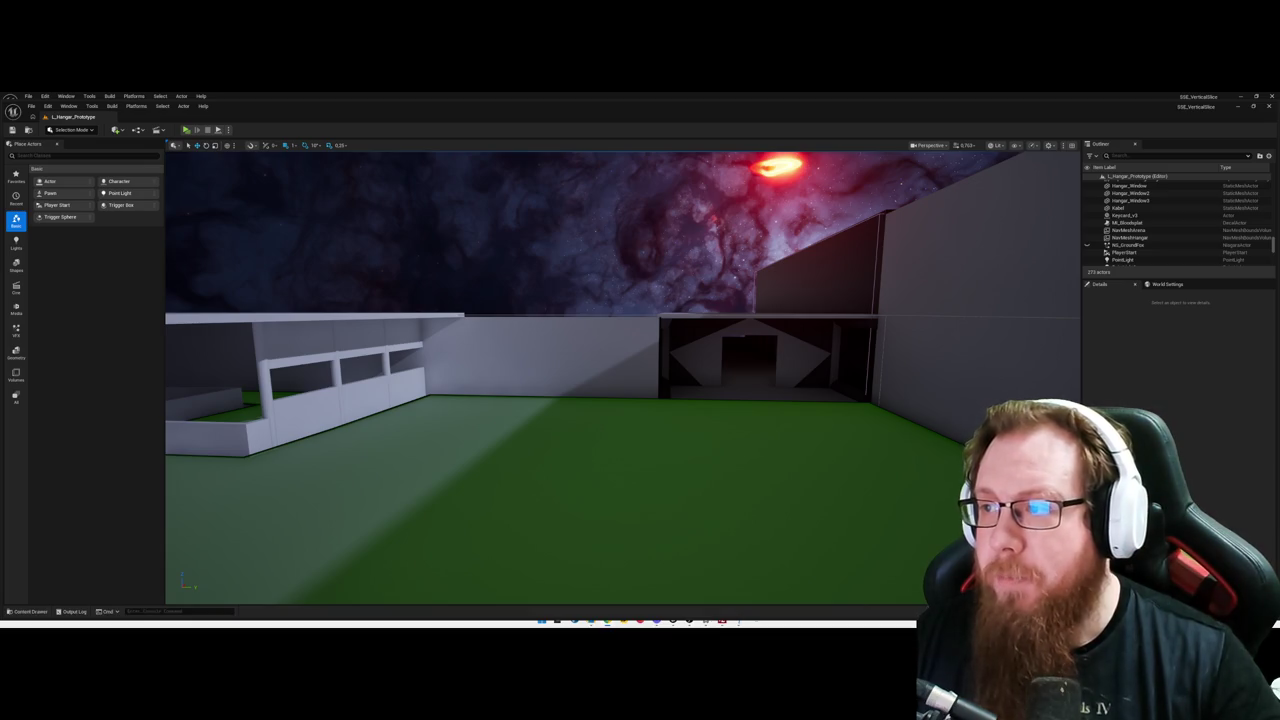
Step: Fly back into the dark crate room and frame the door and tilted crate stack
{"action": "mouse_move", "coordinate": [620, 380]}
{"action": "left_mouse_down"}
{"action": "mouse_move", "coordinate": [700, 340]}
{"action": "mouse_move", "coordinate": [625, 348]}
{"action": "left_mouse_up"}
{"action": "key", "text": "p"}
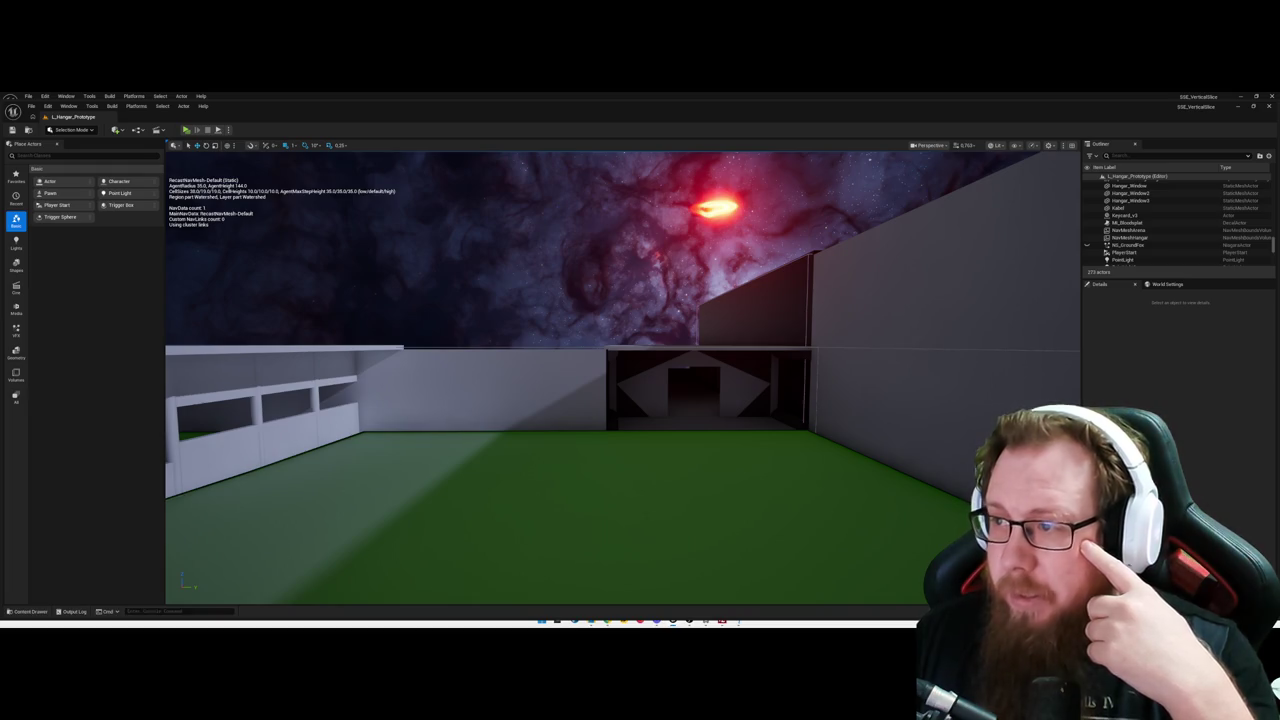
{"action": "mouse_move", "coordinate": [809, 334]}
{"action": "left_mouse_down"}
{"action": "mouse_move", "coordinate": [690, 334]}
{"action": "mouse_move", "coordinate": [640, 280]}
{"action": "mouse_move", "coordinate": [550, 320]}
{"action": "mouse_move", "coordinate": [813, 338]}
{"action": "left_mouse_up"}
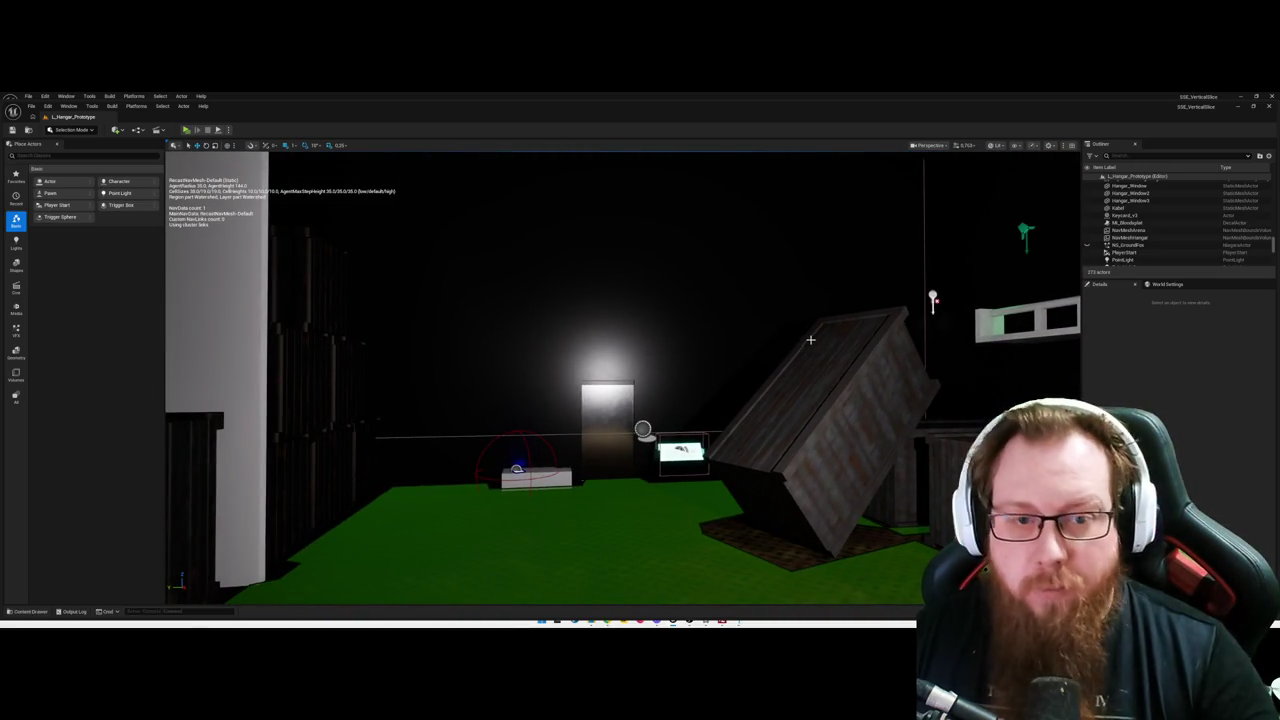
{"action": "mouse_move", "coordinate": [679, 392]}
{"action": "left_mouse_down"}
{"action": "mouse_move", "coordinate": [640, 388]}
{"action": "mouse_move", "coordinate": [708, 381]}
{"action": "left_mouse_up"}
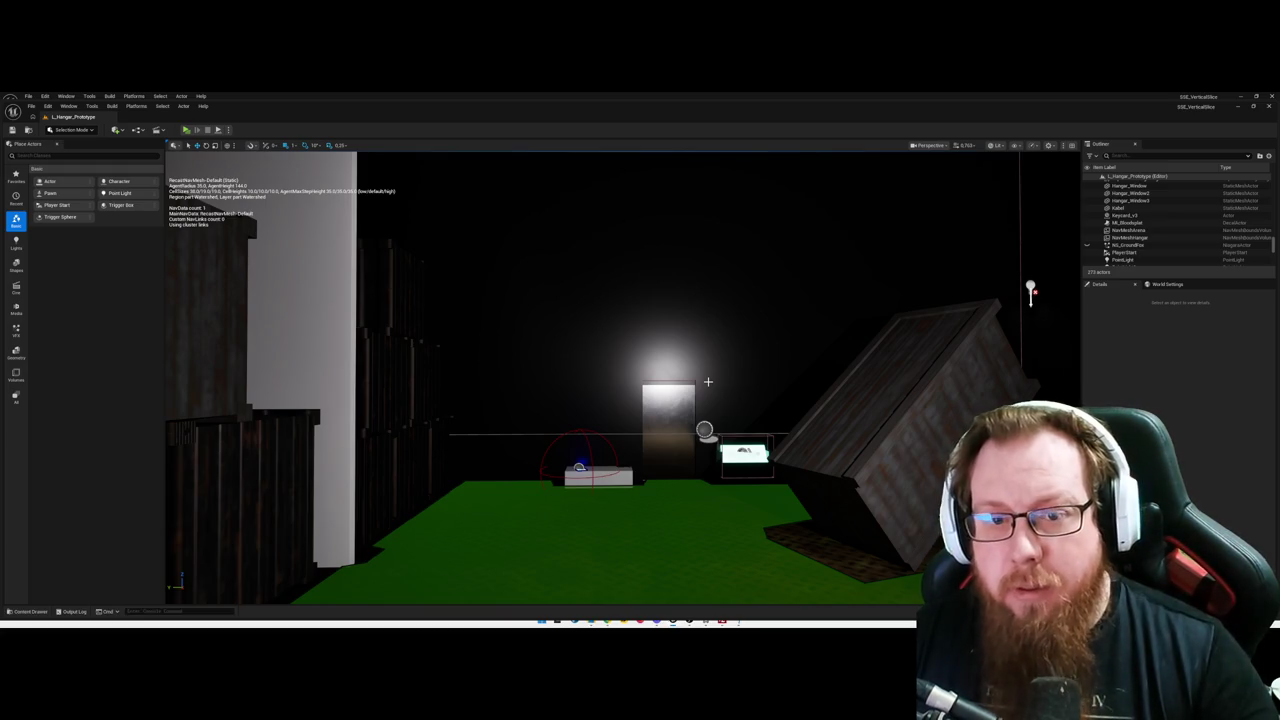
{"action": "scroll", "coordinate": [708, 381], "scroll_direction": "up", "scroll_amount": 10}
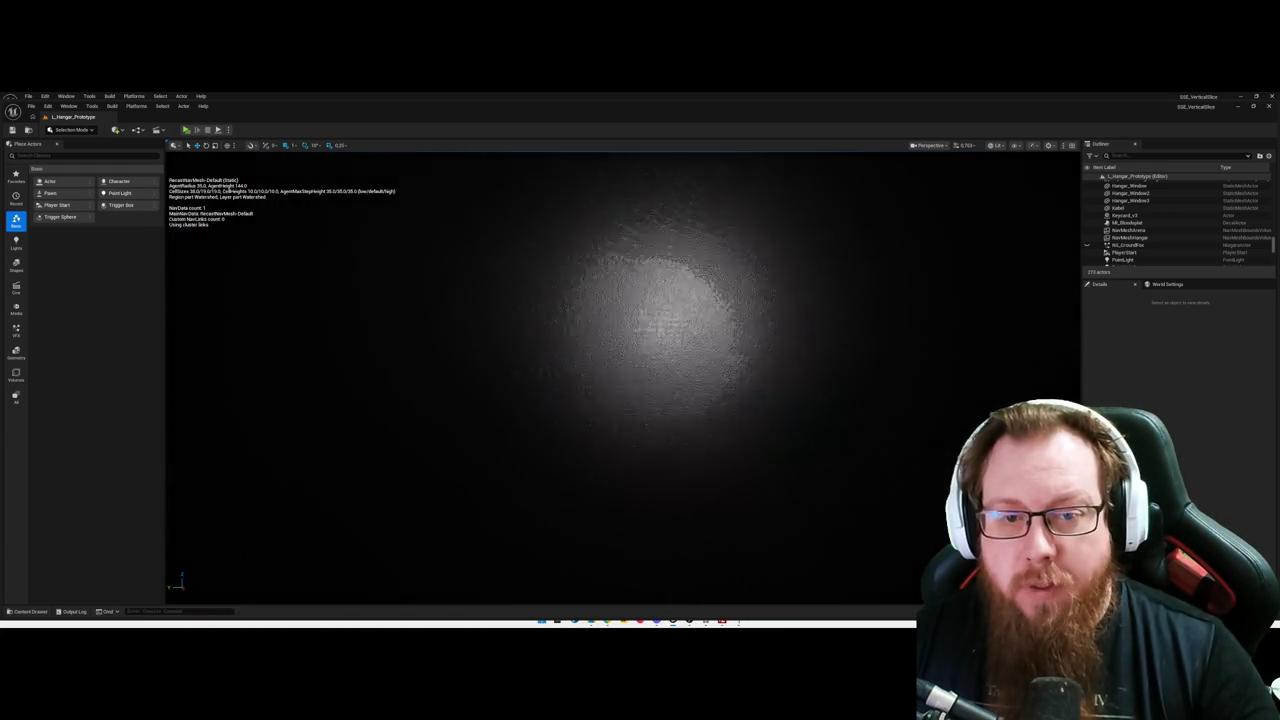
{"action": "scroll", "coordinate": [622, 375], "scroll_direction": "down", "scroll_amount": 8}
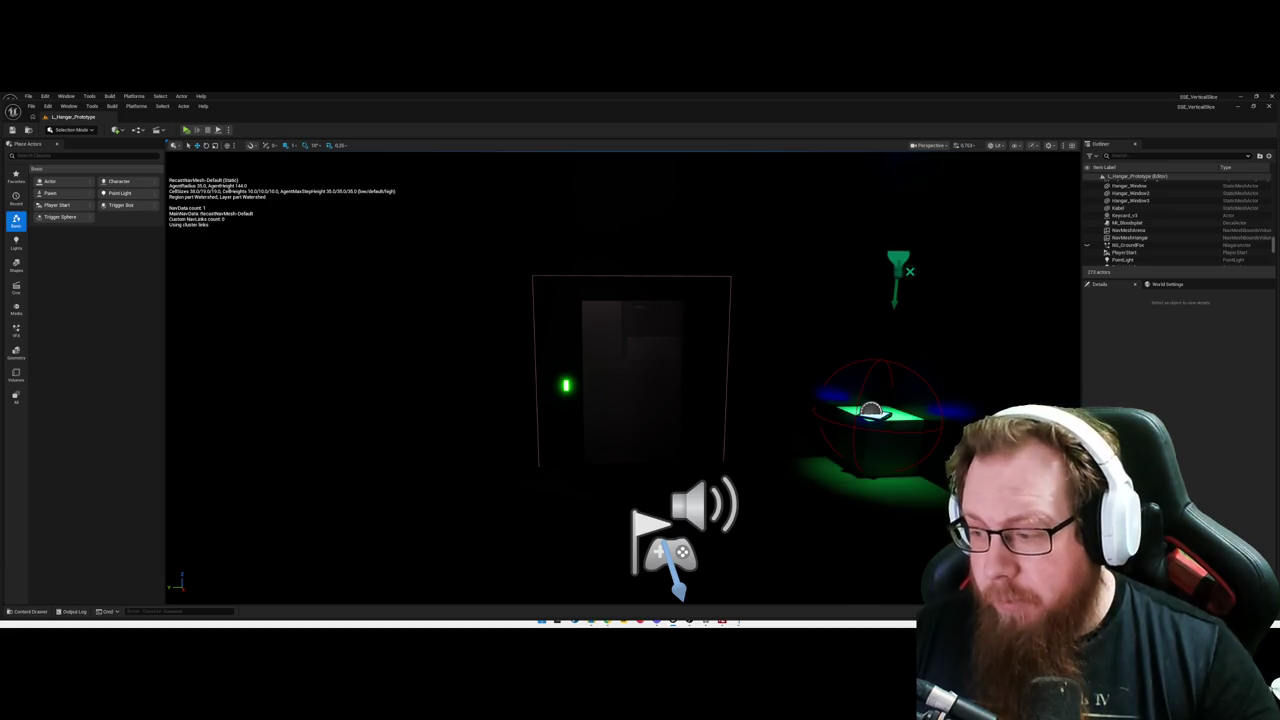
{"action": "key", "text": "p"}
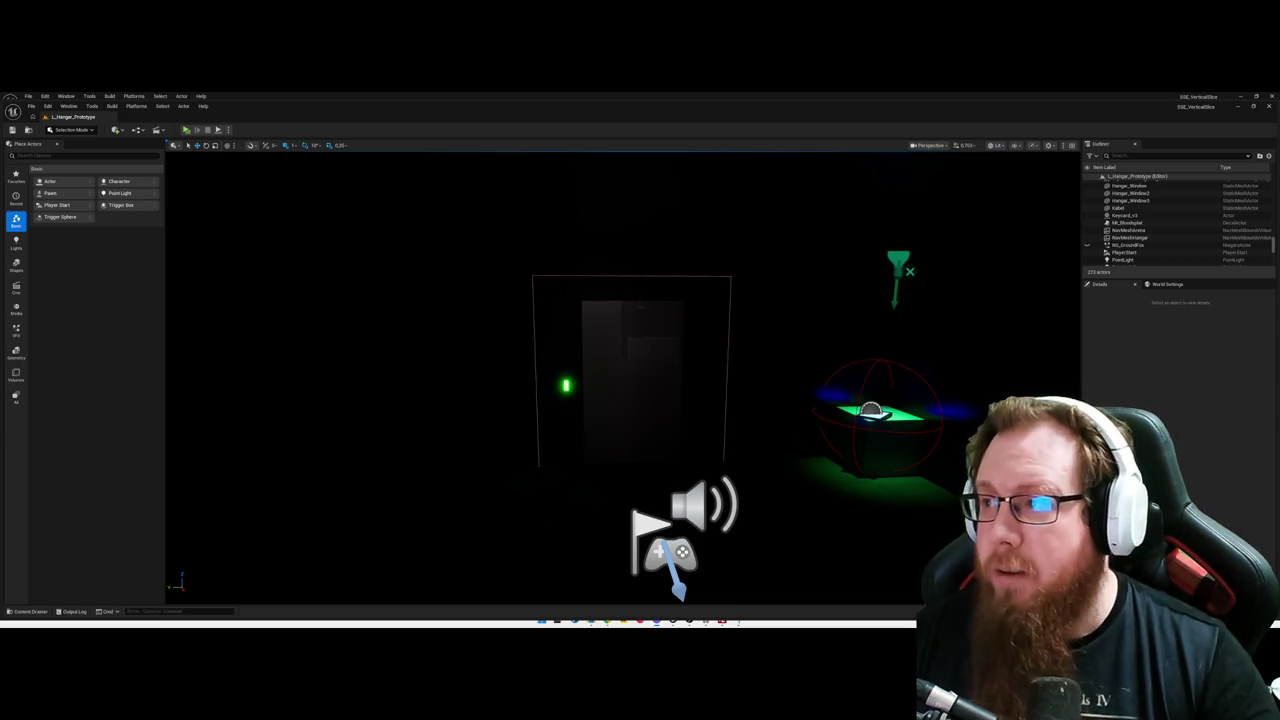
{"action": "key", "text": "p"}
{"action": "key", "text": "f"}
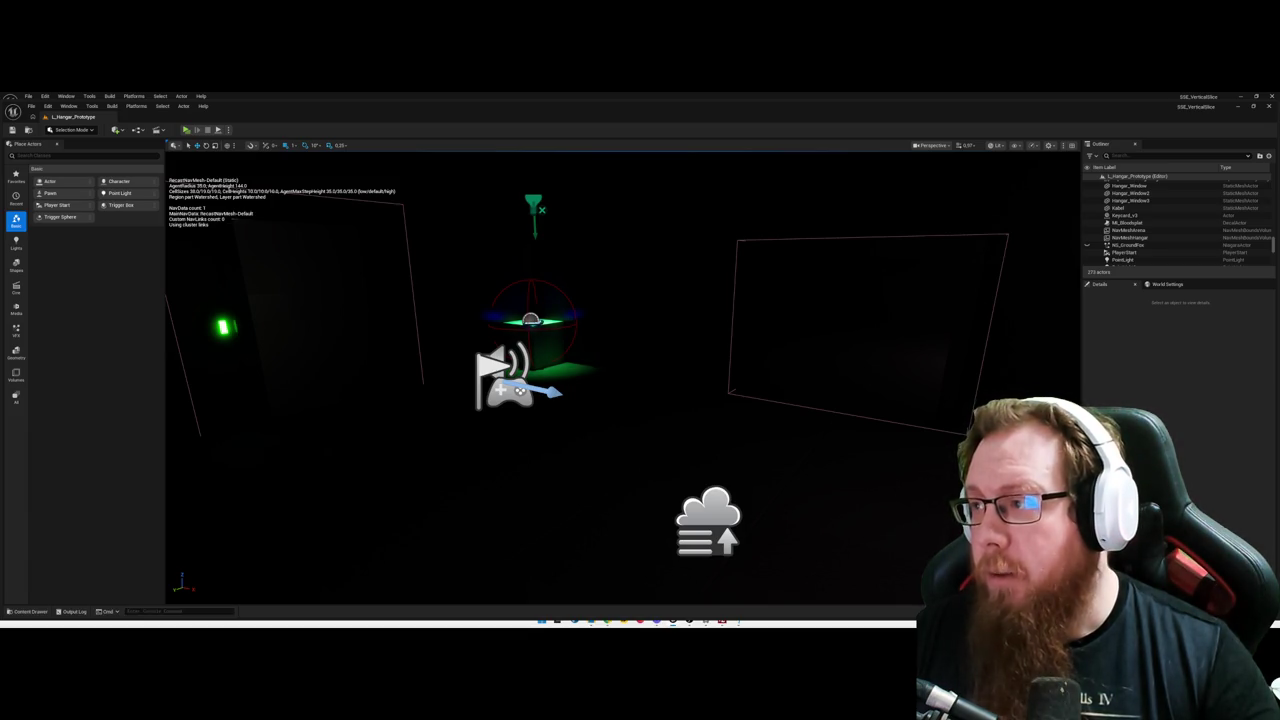
Step: Toggle the navmesh debug overlay with P while viewing the lit room with the white table
{"action": "key", "text": "p"}
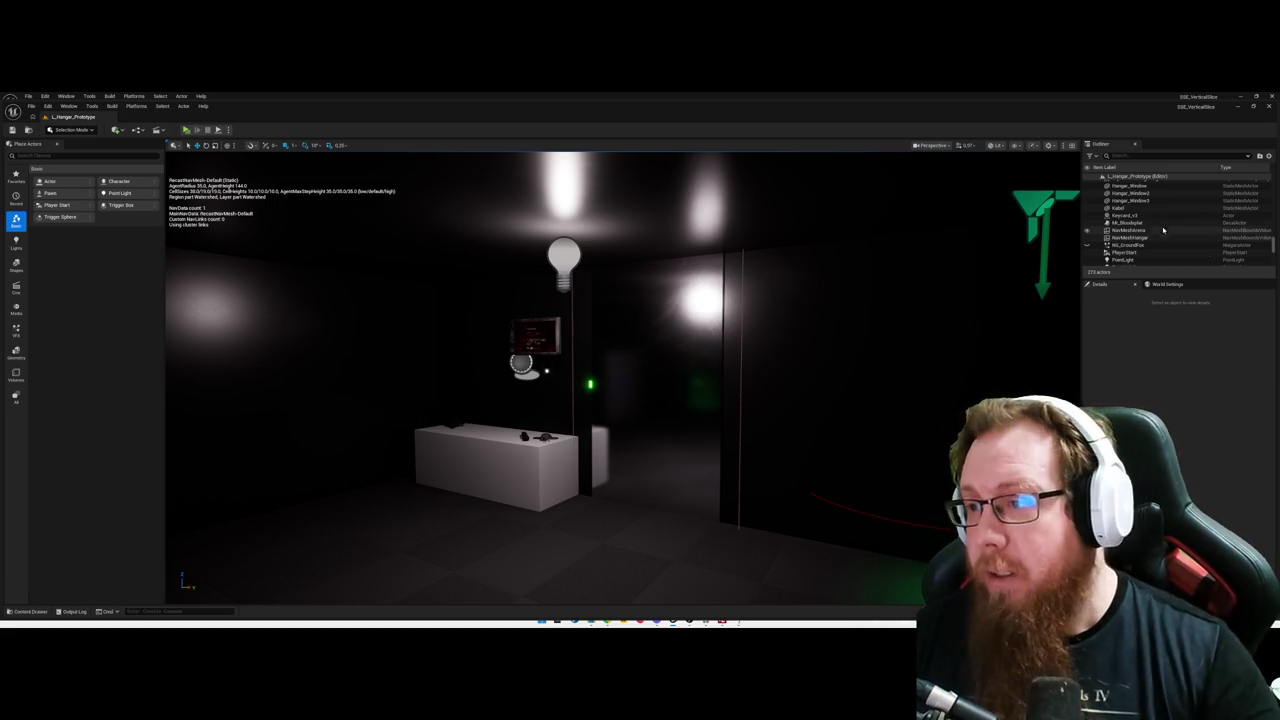
Step: Toggle the navmesh overlay with P and fly out to the green ground outside the hangar
{"action": "key", "text": "p"}
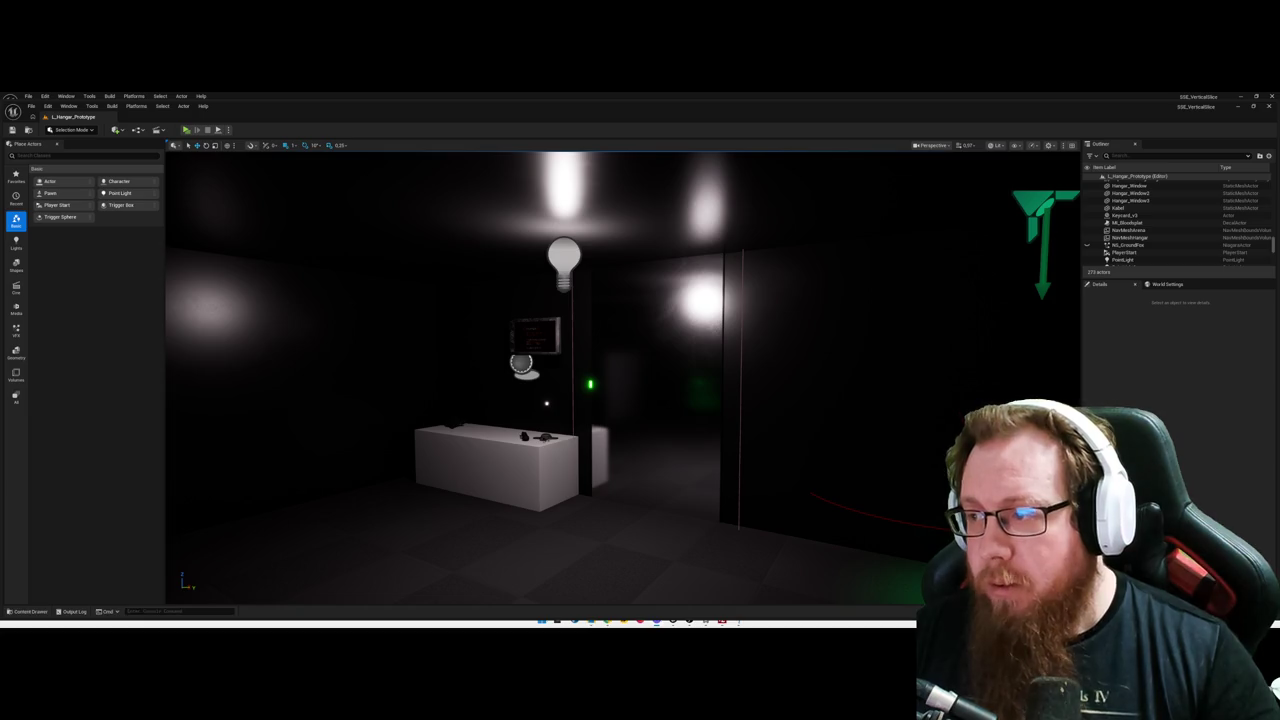
{"action": "key", "text": "p"}
{"action": "left_click_drag", "start_coordinate": [857, 357], "coordinate": [847, 375]}
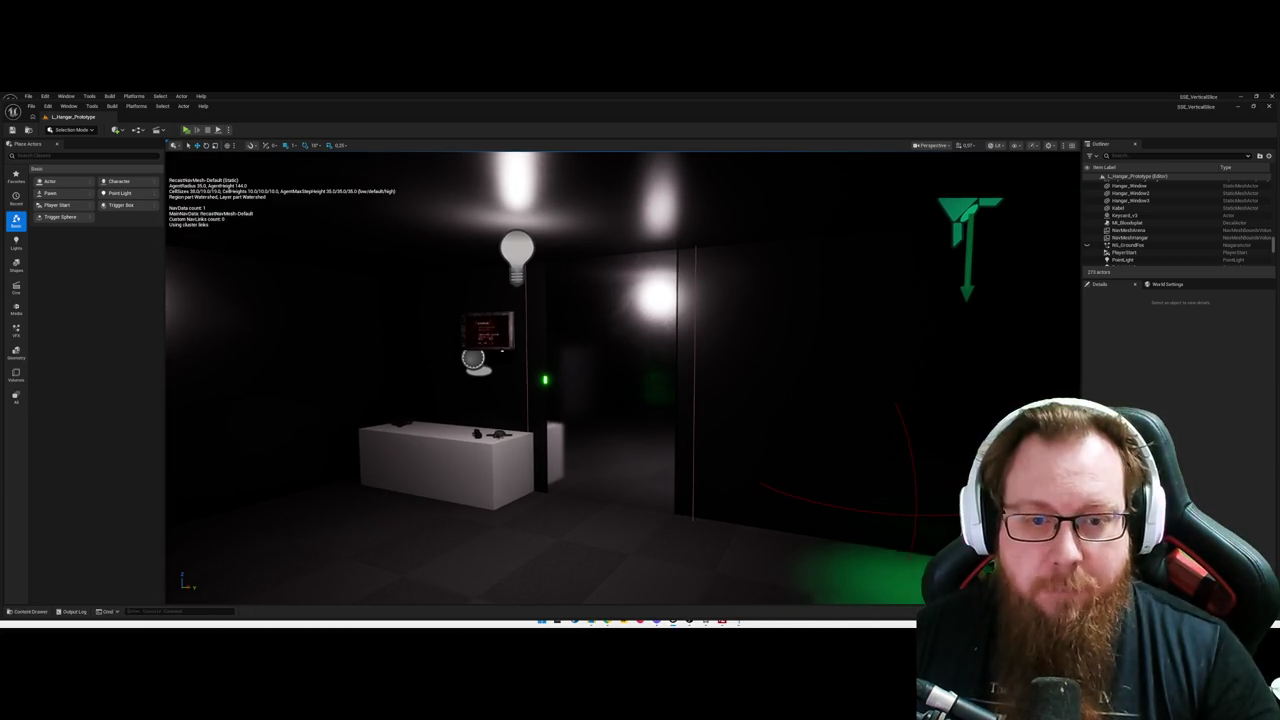
{"action": "key", "text": "p"}
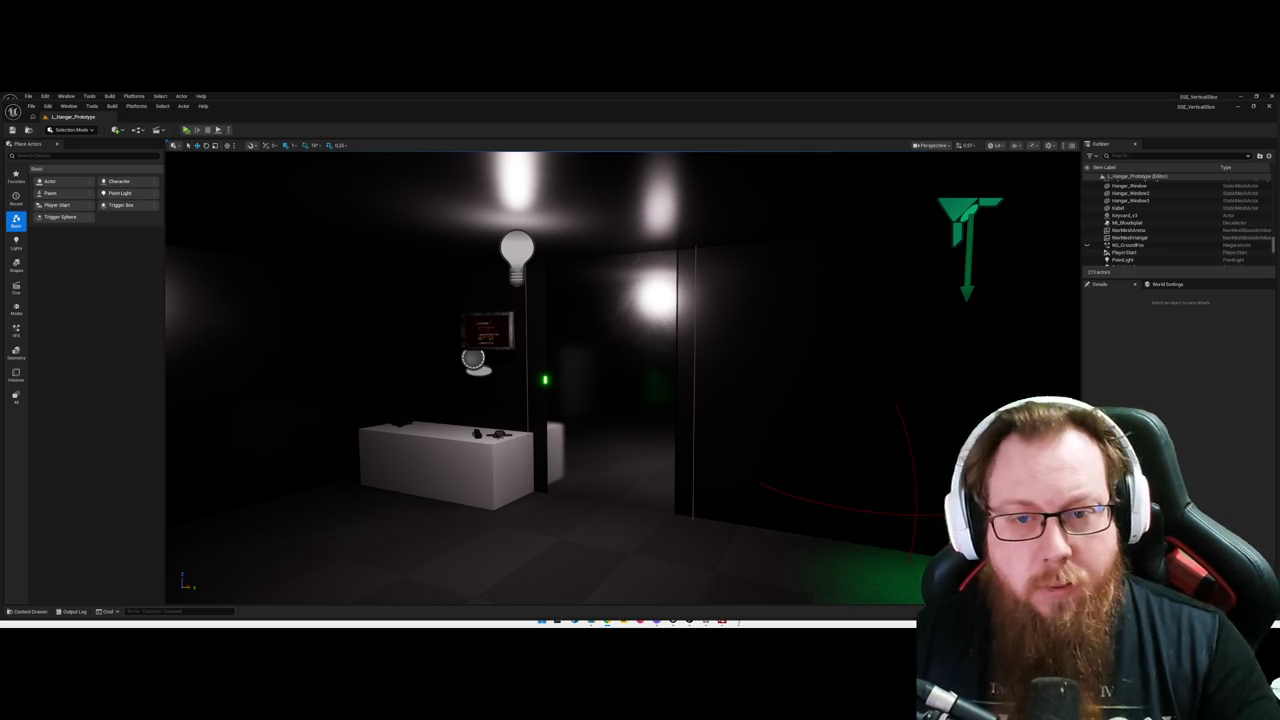
{"action": "mouse_move", "coordinate": [620, 380]}
{"action": "left_mouse_down"}
{"action": "mouse_move", "coordinate": [700, 370]}
{"action": "mouse_move", "coordinate": [680, 340]}
{"action": "mouse_move", "coordinate": [660, 360]}
{"action": "mouse_move", "coordinate": [600, 340]}
{"action": "mouse_move", "coordinate": [640, 350]}
{"action": "left_mouse_up"}
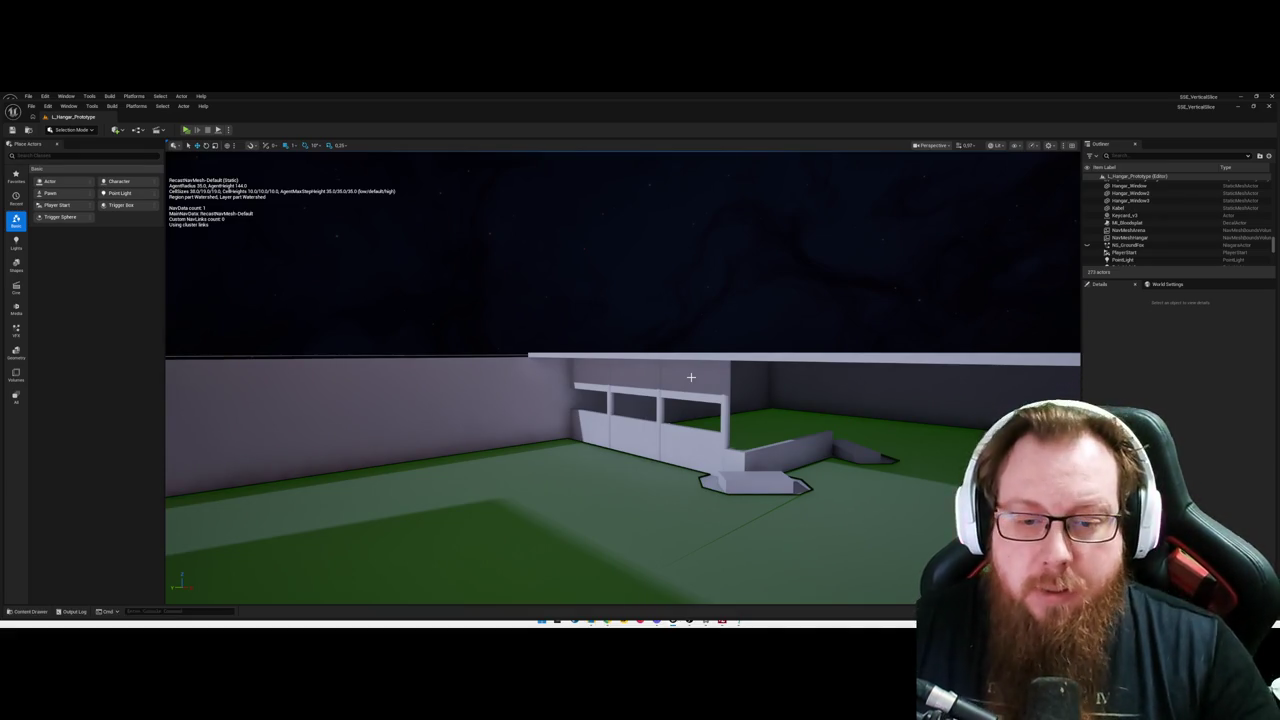
Step: Rotate the camera toward the walled yard beside the dark structure with red lights
{"action": "mouse_move", "coordinate": [690, 377]}
{"action": "left_mouse_down"}
{"action": "mouse_move", "coordinate": [720, 350]}
{"action": "mouse_move", "coordinate": [720, 300]}
{"action": "mouse_move", "coordinate": [700, 360]}
{"action": "mouse_move", "coordinate": [720, 355]}
{"action": "mouse_move", "coordinate": [723, 437]}
{"action": "mouse_move", "coordinate": [674, 433]}
{"action": "left_mouse_up"}
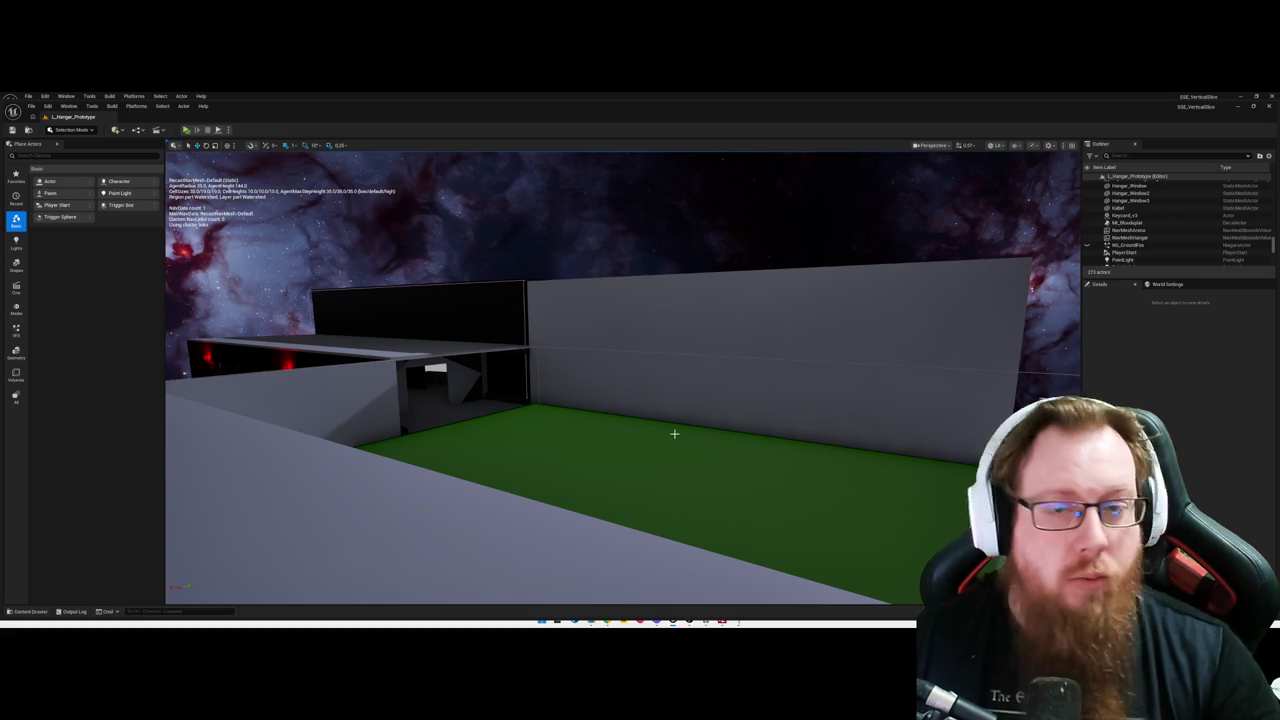
Step: Fly the camera up close along the grey hangar walls before switching to Chrome
{"action": "mouse_move", "coordinate": [640, 440]}
{"action": "left_mouse_down"}
{"action": "mouse_move", "coordinate": [640, 385]}
{"action": "mouse_move", "coordinate": [641, 468]}
{"action": "mouse_move", "coordinate": [641, 442]}
{"action": "left_mouse_up"}
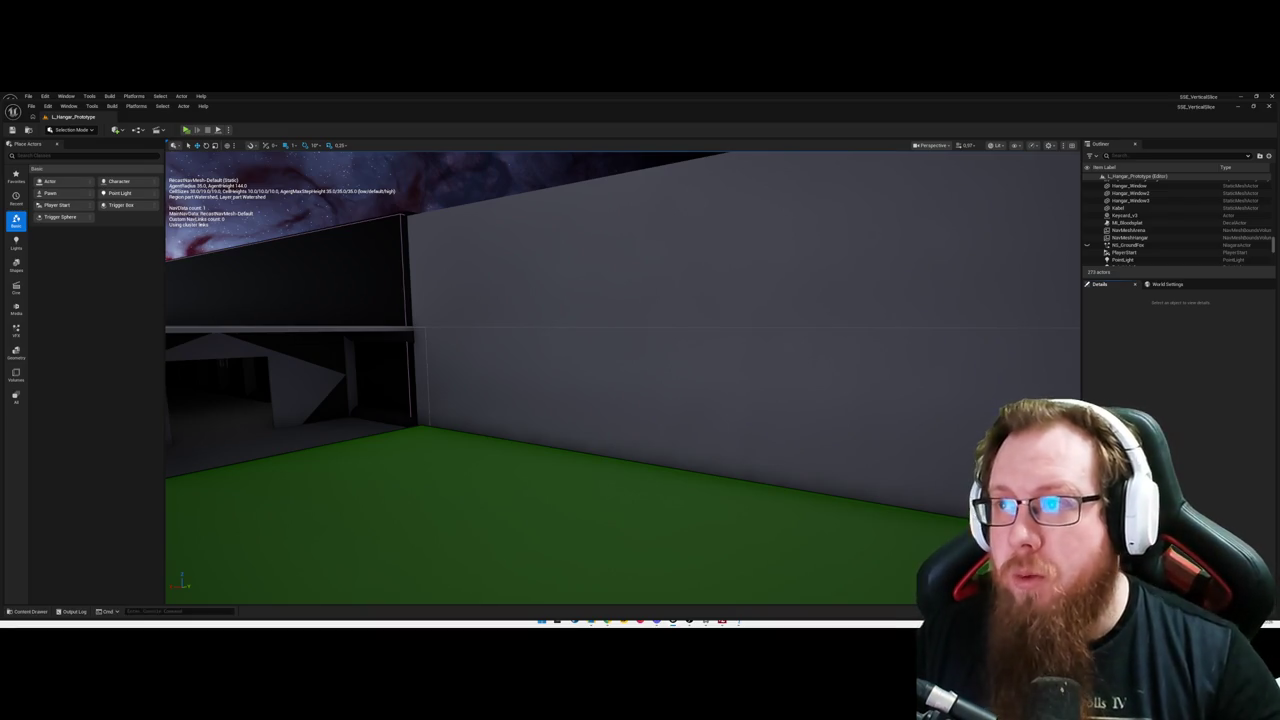
{"action": "mouse_move", "coordinate": [686, 386]}
{"action": "left_mouse_down"}
{"action": "mouse_move", "coordinate": [570, 330]}
{"action": "mouse_move", "coordinate": [540, 345]}
{"action": "mouse_move", "coordinate": [620, 350]}
{"action": "mouse_move", "coordinate": [672, 414]}
{"action": "left_mouse_up"}
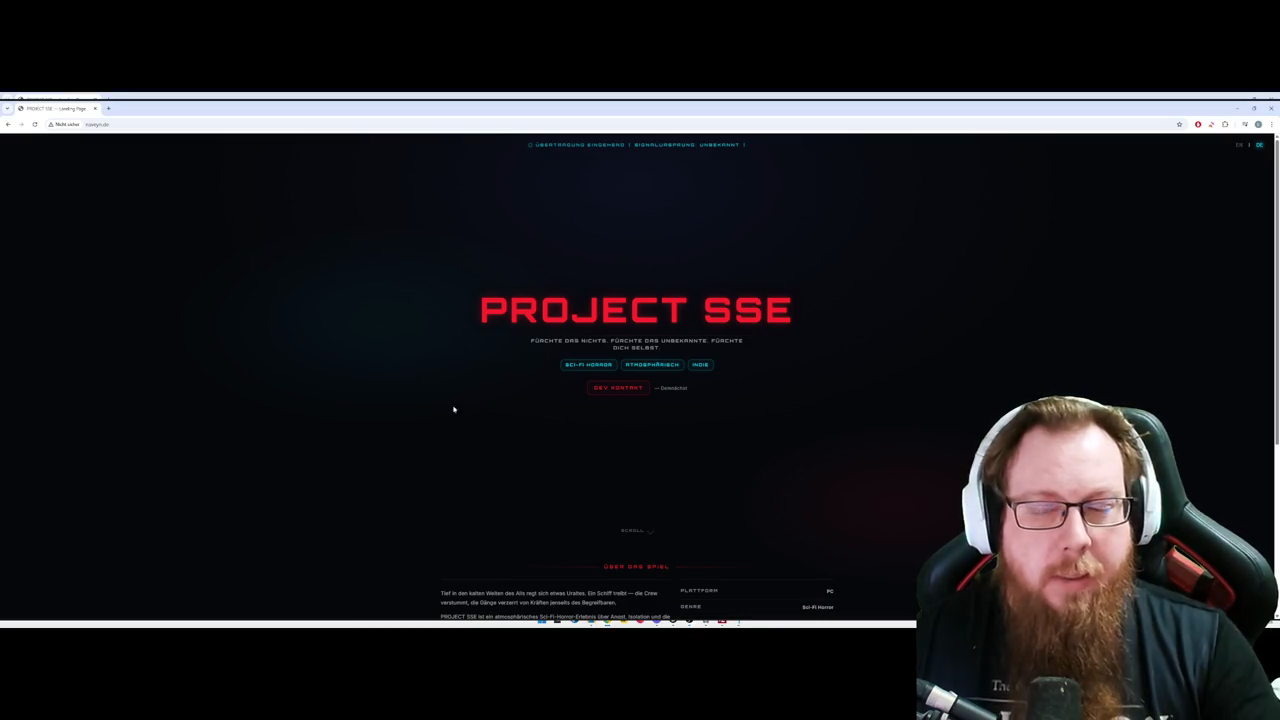
Step: Switch the Project SSE page to English and scroll down through its About text
{"action": "left_click", "coordinate": [1238, 145]}
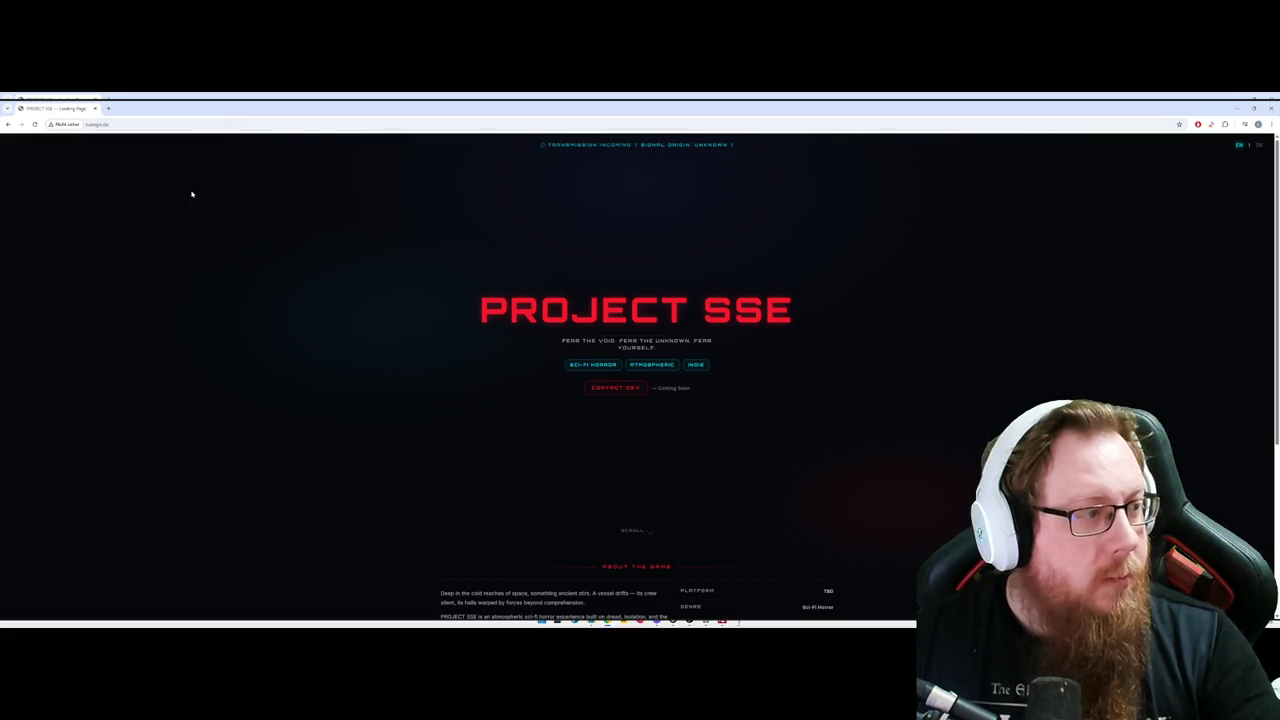
{"action": "scroll", "coordinate": [477, 377], "scroll_direction": "down", "scroll_amount": 3}
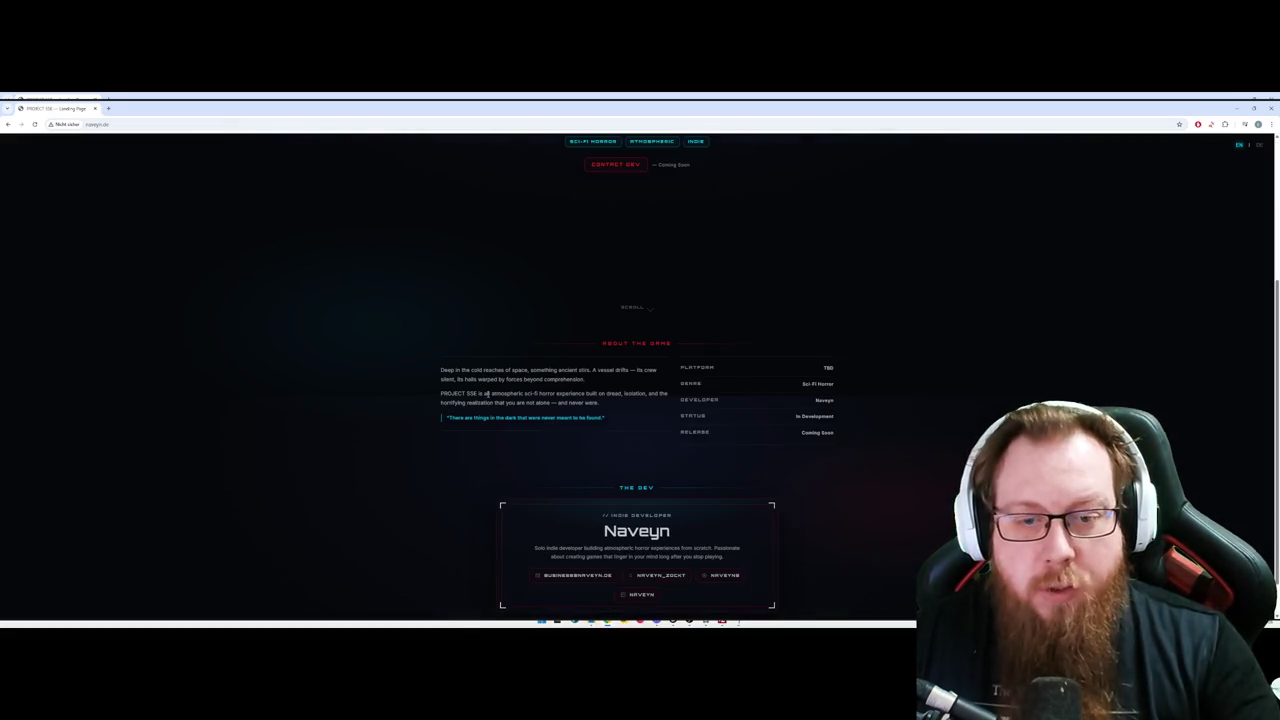
{"action": "left_click_drag", "start_coordinate": [572, 424], "coordinate": [351, 337]}
{"action": "left_click", "coordinate": [394, 346]}
{"action": "scroll", "coordinate": [394, 346], "scroll_direction": "down", "scroll_amount": 1}
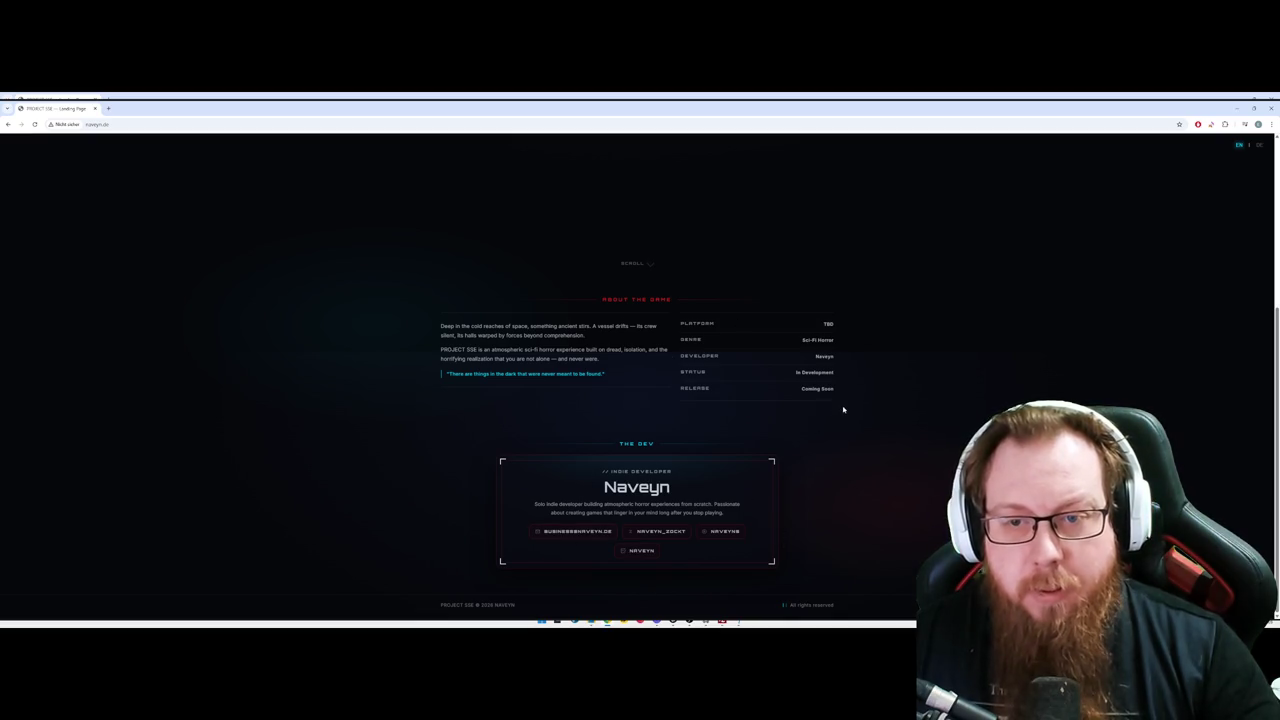
{"action": "scroll", "coordinate": [843, 409], "scroll_direction": "up", "scroll_amount": 5}
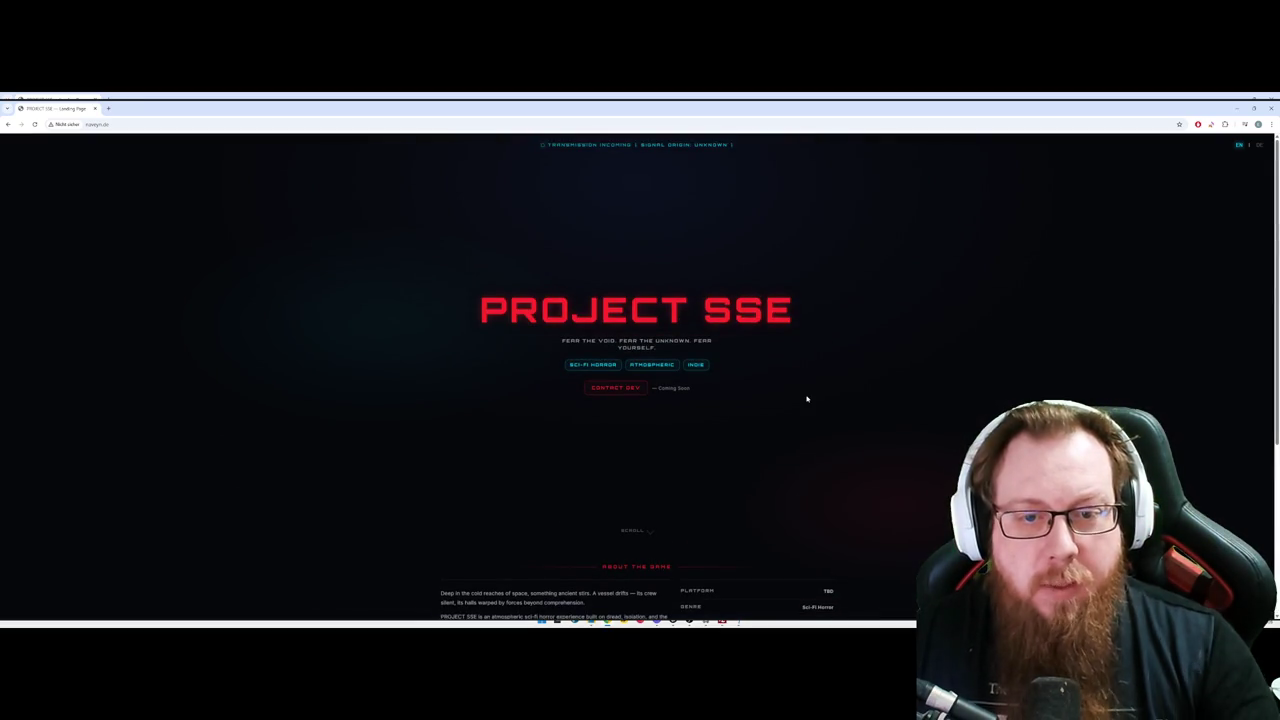
Step: Jump to the About the Game section and scroll back up and down the page
{"action": "left_click", "coordinate": [633, 392]}
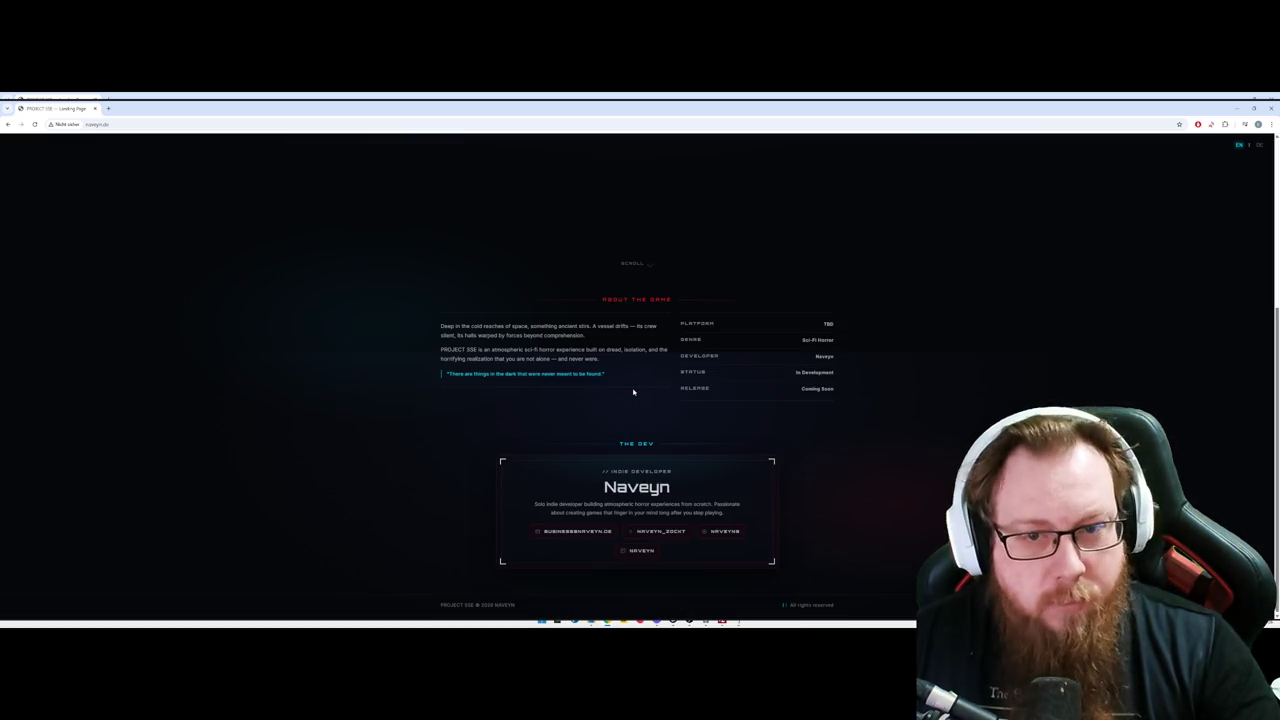
{"action": "scroll", "coordinate": [636, 396], "scroll_direction": "up", "scroll_amount": 5}
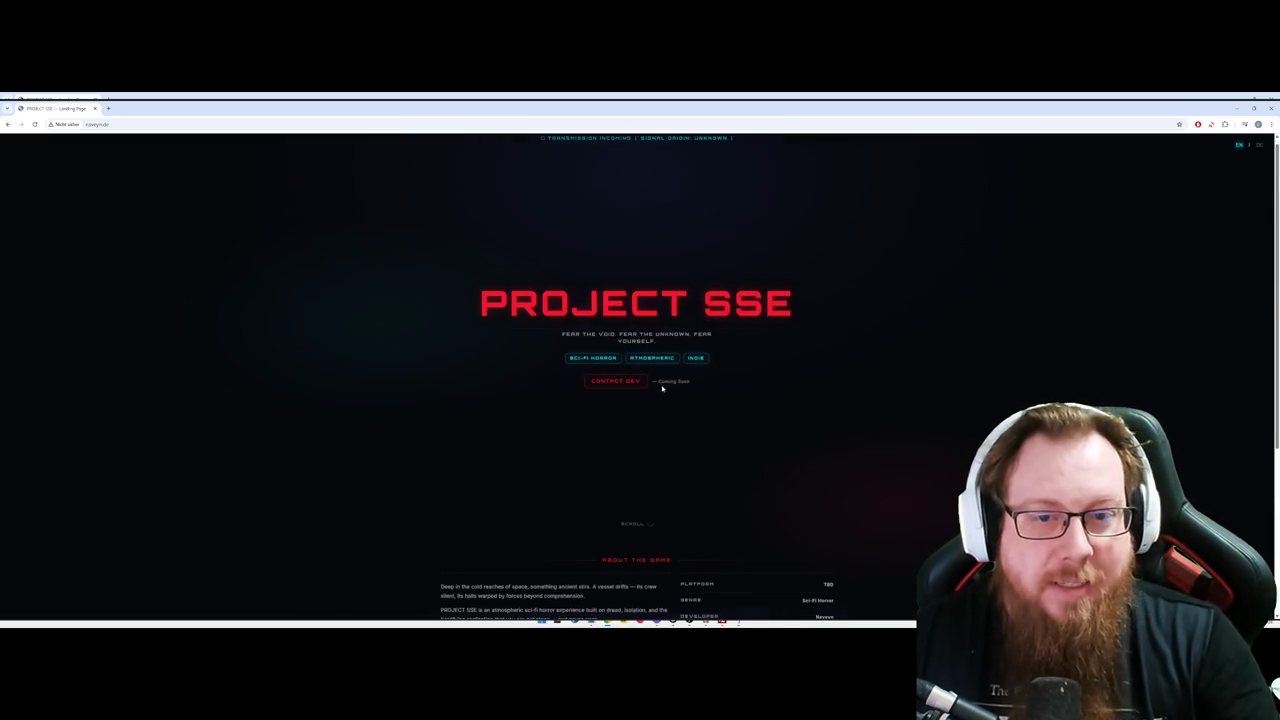
{"action": "scroll", "coordinate": [673, 426], "scroll_direction": "down", "scroll_amount": 5}
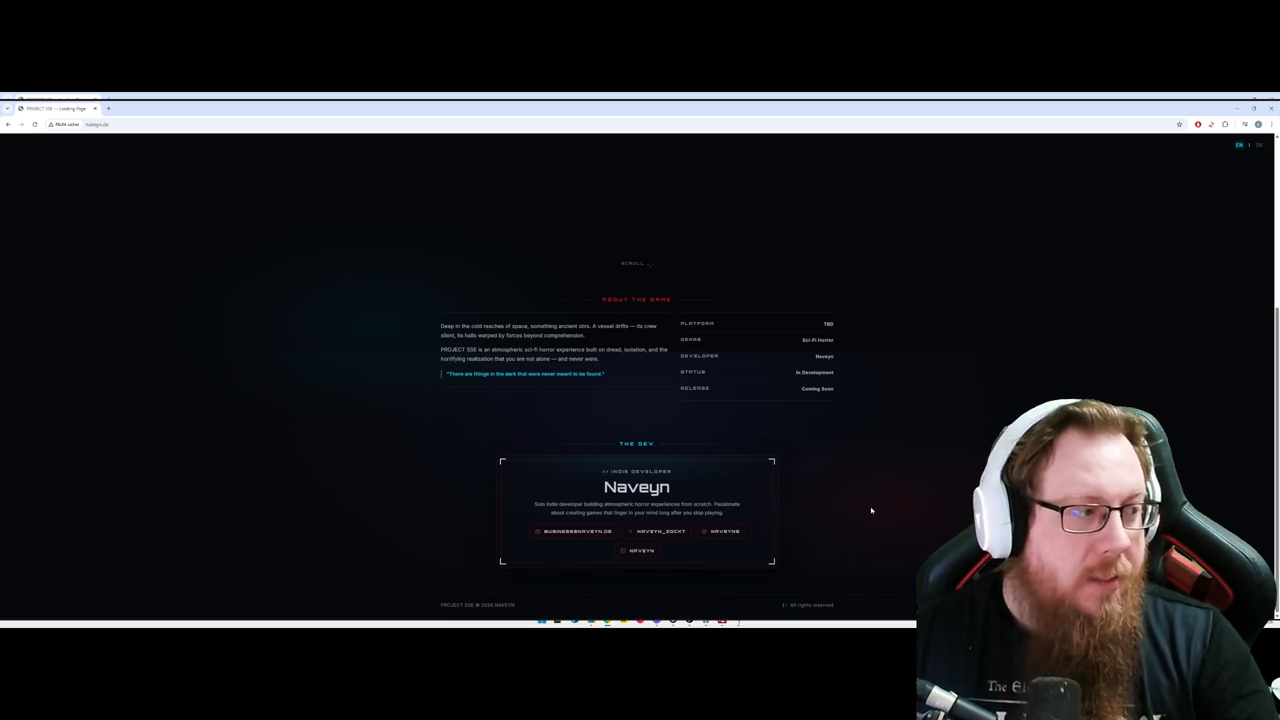
{"action": "scroll", "coordinate": [871, 510], "scroll_direction": "up", "scroll_amount": 5}
Step: Highlight and clear the PROJECT SSE title and the About the Game paragraphs
{"action": "left_click_drag", "start_coordinate": [478, 318], "coordinate": [857, 320]}
{"action": "left_click", "coordinate": [744, 350]}
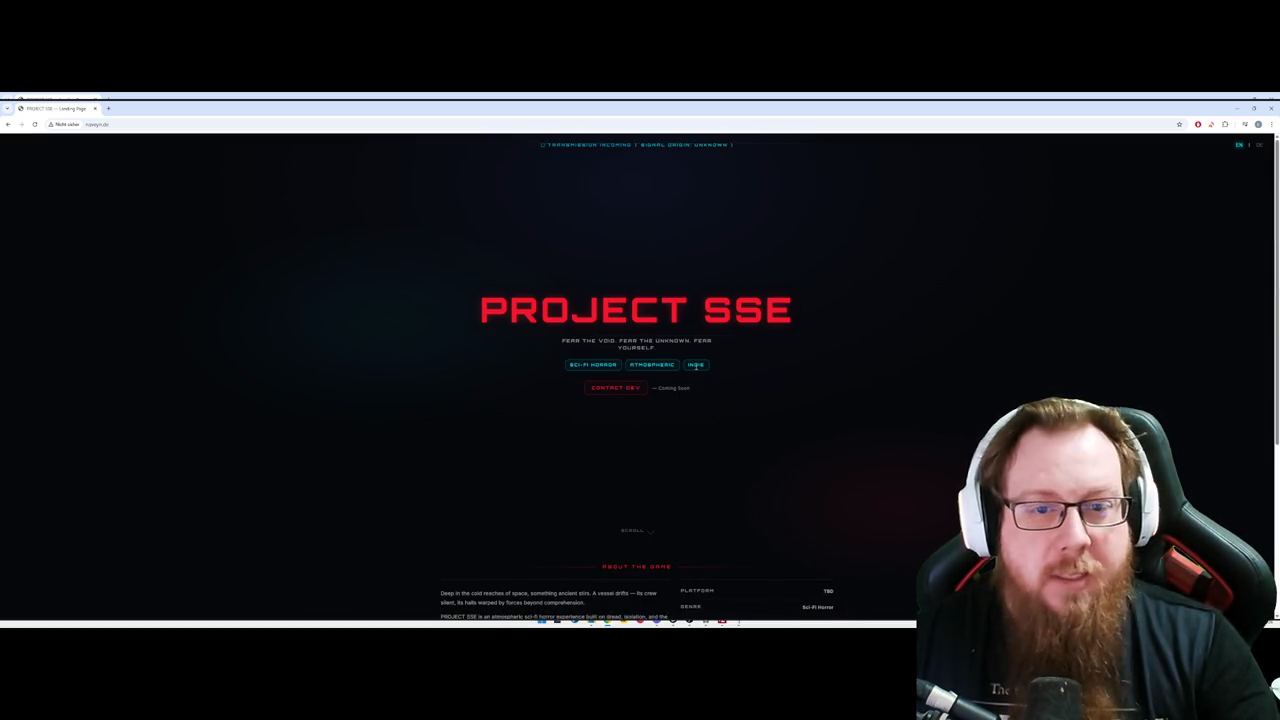
{"action": "scroll", "coordinate": [720, 389], "scroll_direction": "down", "scroll_amount": 5}
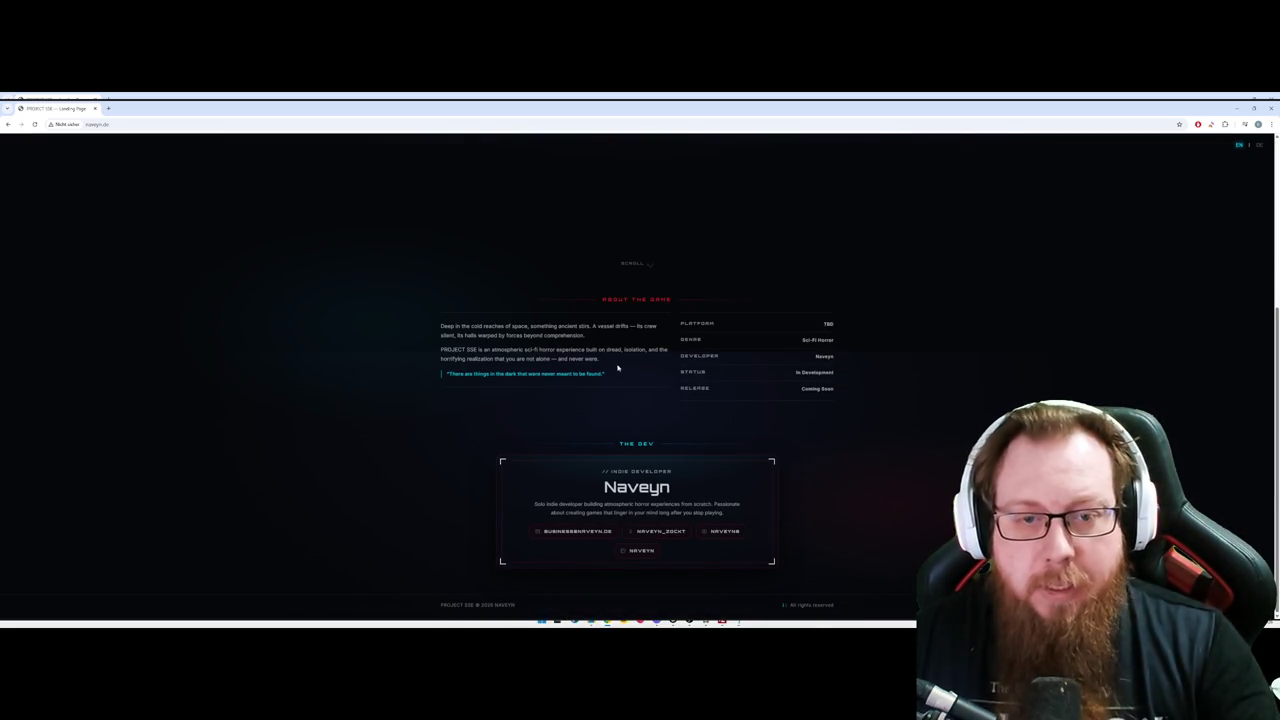
{"action": "left_click_drag", "start_coordinate": [617, 368], "coordinate": [451, 349]}
{"action": "left_click", "coordinate": [610, 388]}
{"action": "left_click_drag", "start_coordinate": [607, 376], "coordinate": [441, 326]}
{"action": "left_click", "coordinate": [510, 352]}
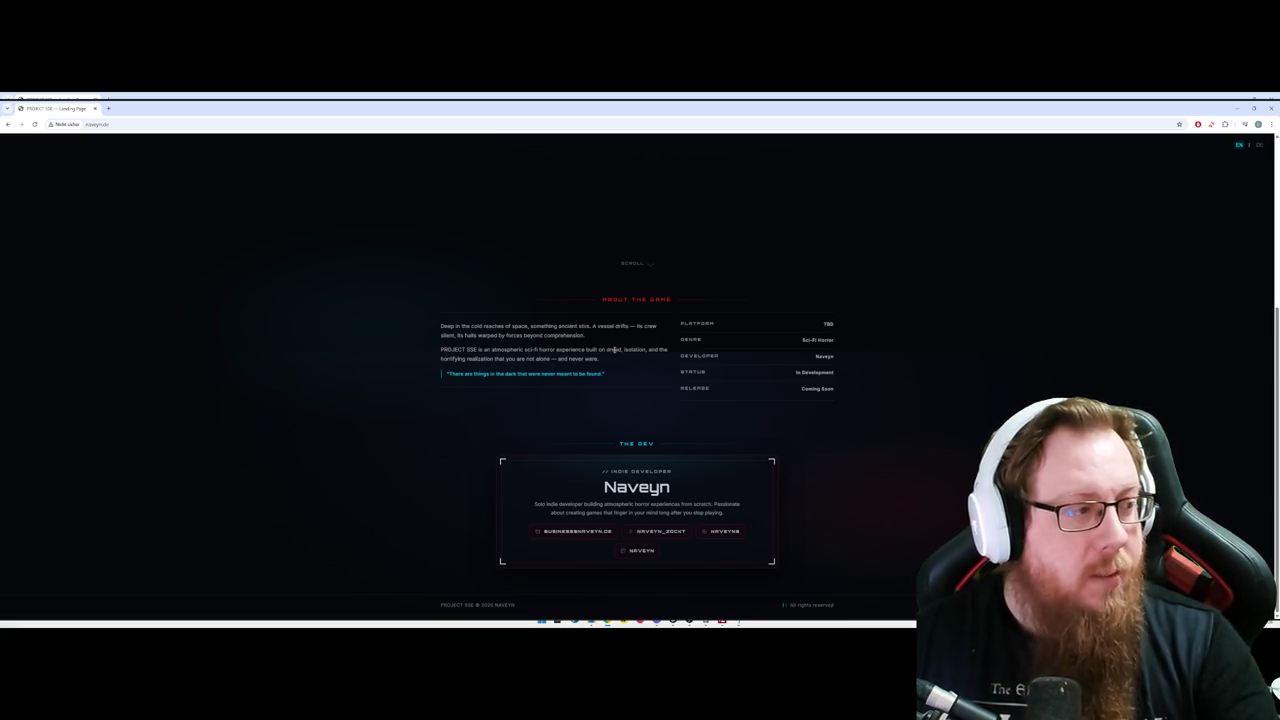
{"action": "scroll", "coordinate": [553, 350], "scroll_direction": "up", "scroll_amount": 5}
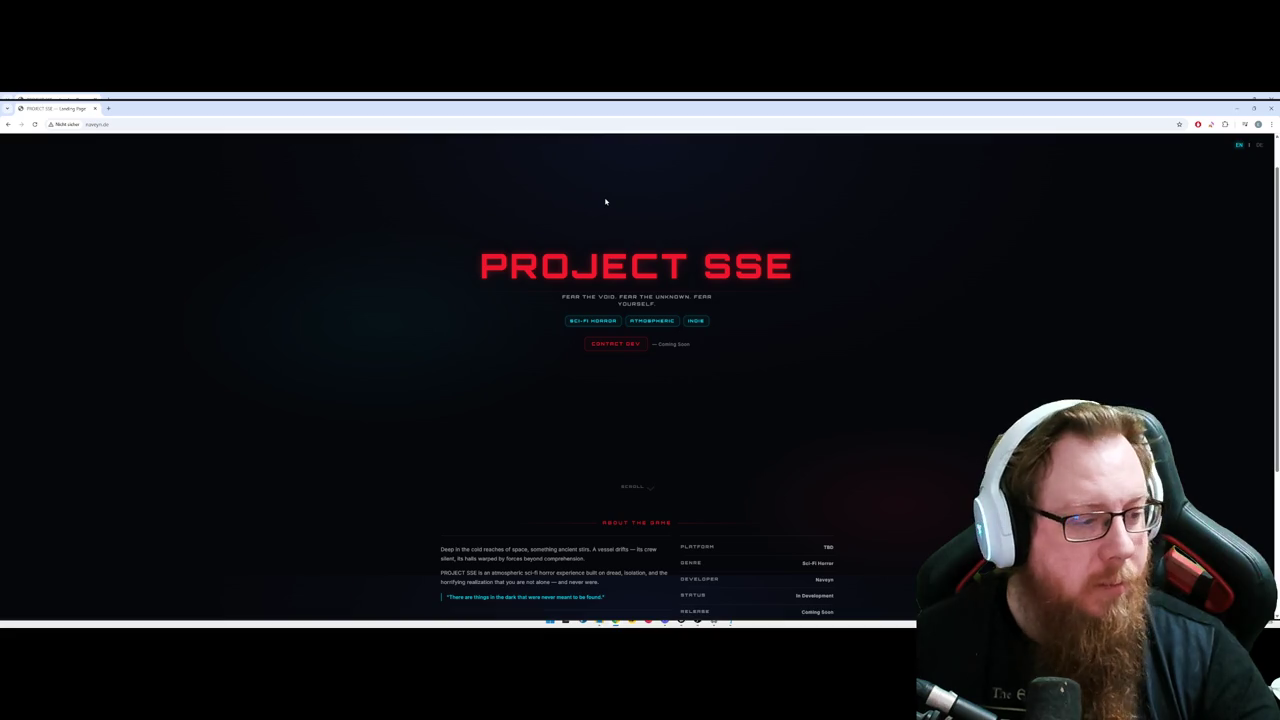
Step: Scroll up and down through the Project SSE landing page in Chrome
{"action": "scroll", "coordinate": [607, 434], "scroll_direction": "down", "scroll_amount": 3}
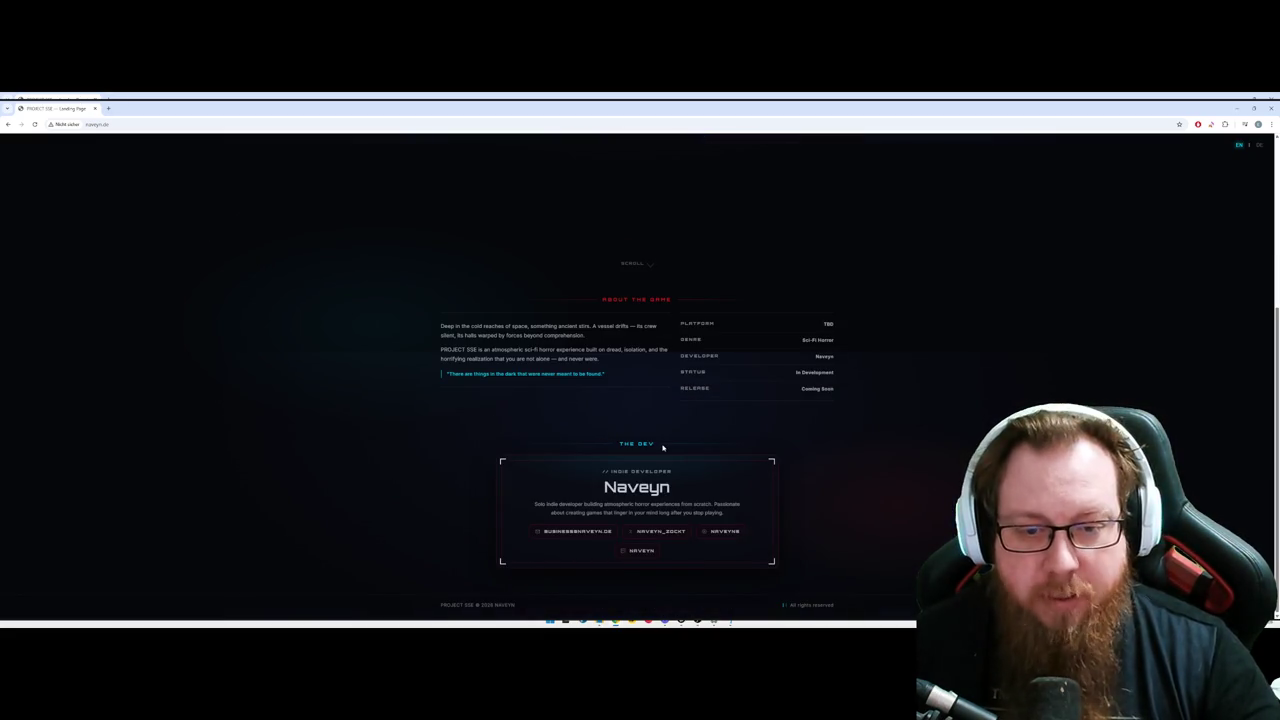
{"action": "scroll", "coordinate": [697, 471], "scroll_direction": "up", "scroll_amount": 3}
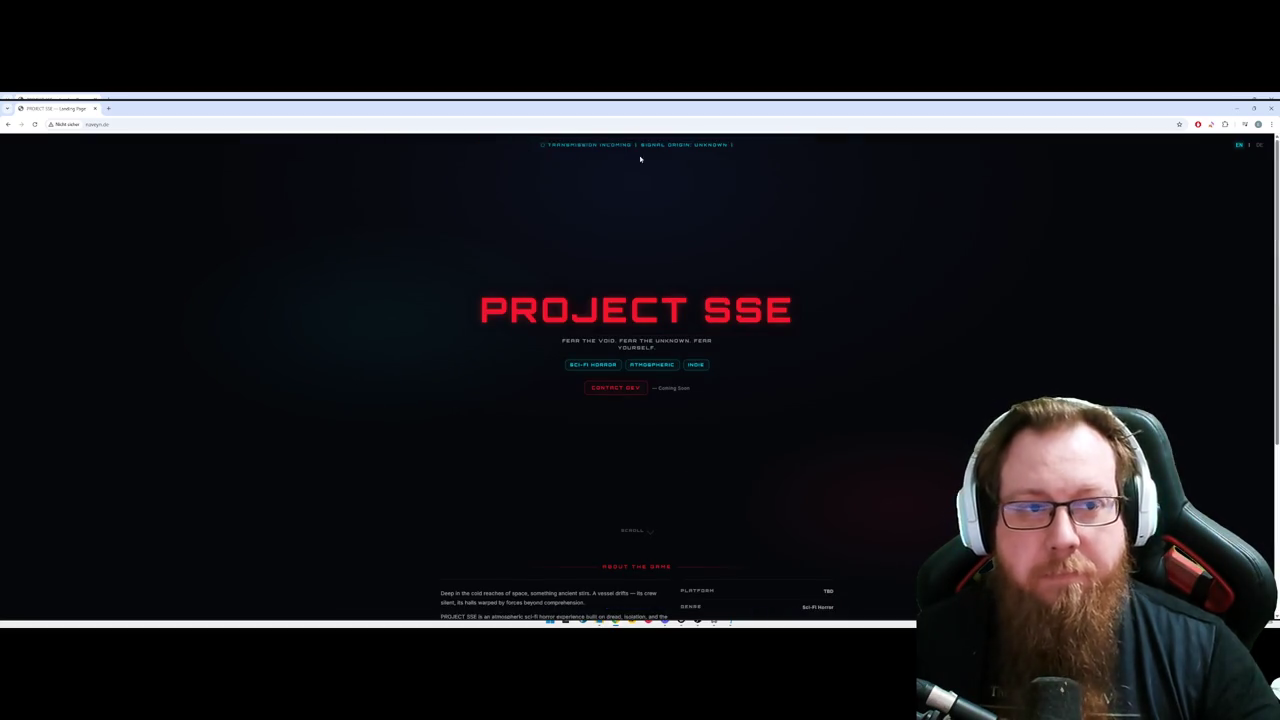
{"action": "scroll", "coordinate": [700, 300], "scroll_direction": "down", "scroll_amount": 1}
{"action": "scroll", "coordinate": [705, 390], "scroll_direction": "up", "scroll_amount": 1}
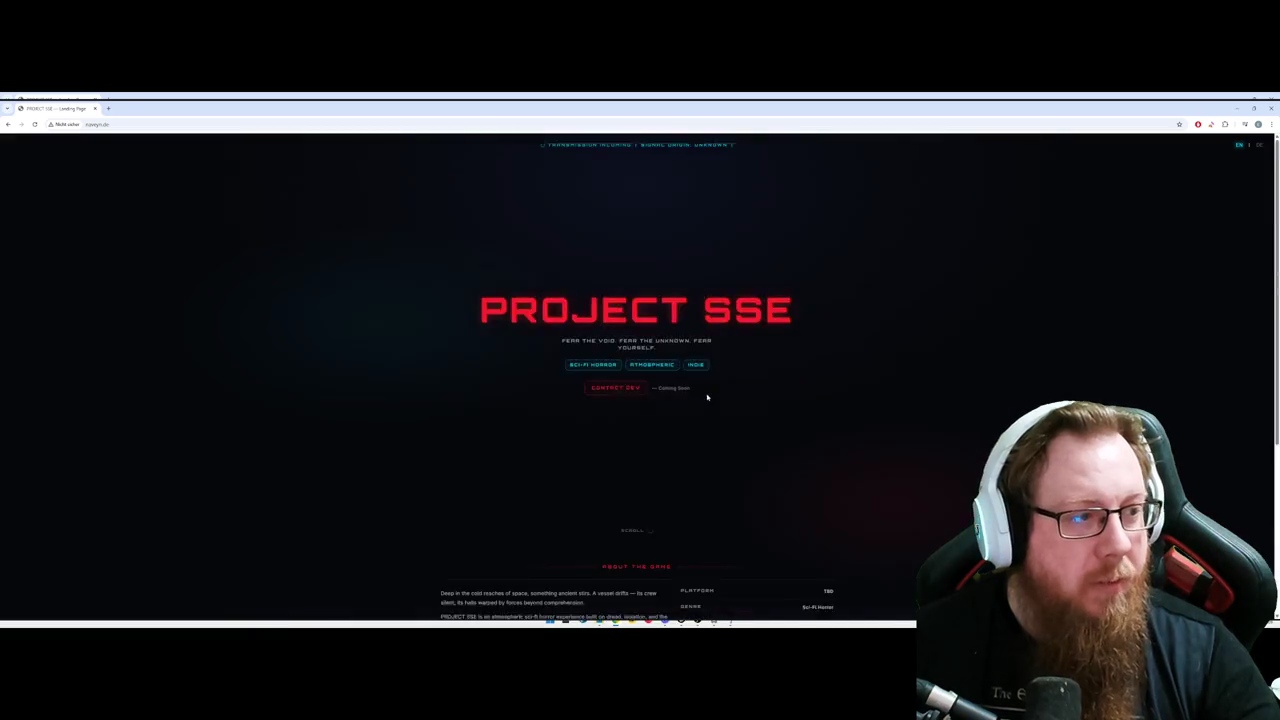
{"action": "scroll", "coordinate": [710, 390], "scroll_direction": "down", "scroll_amount": 3}
{"action": "scroll", "coordinate": [641, 312], "scroll_direction": "up", "scroll_amount": 2}
Step: Switch to the Unreal Editor hangar level and minimize it to reveal the Snipping Tool capture
{"action": "scroll", "coordinate": [606, 410], "scroll_direction": "down", "scroll_amount": 3}
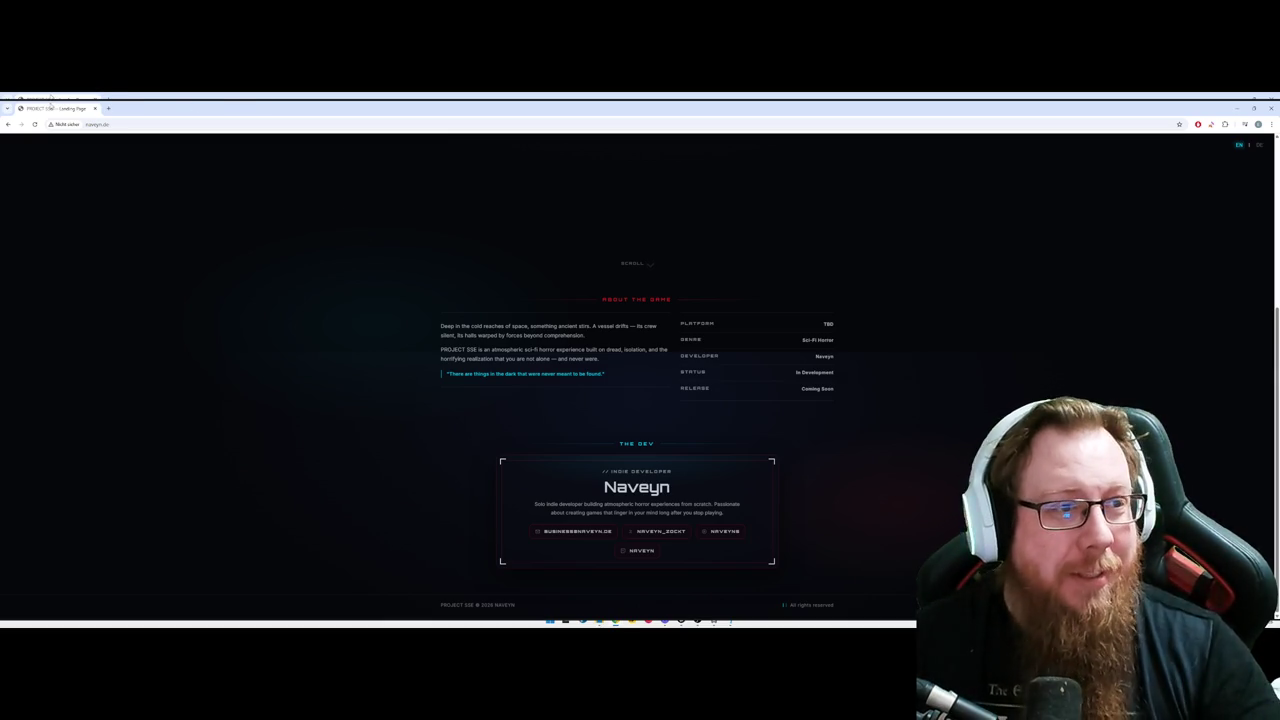
{"action": "key", "text": "alt+Tab"}
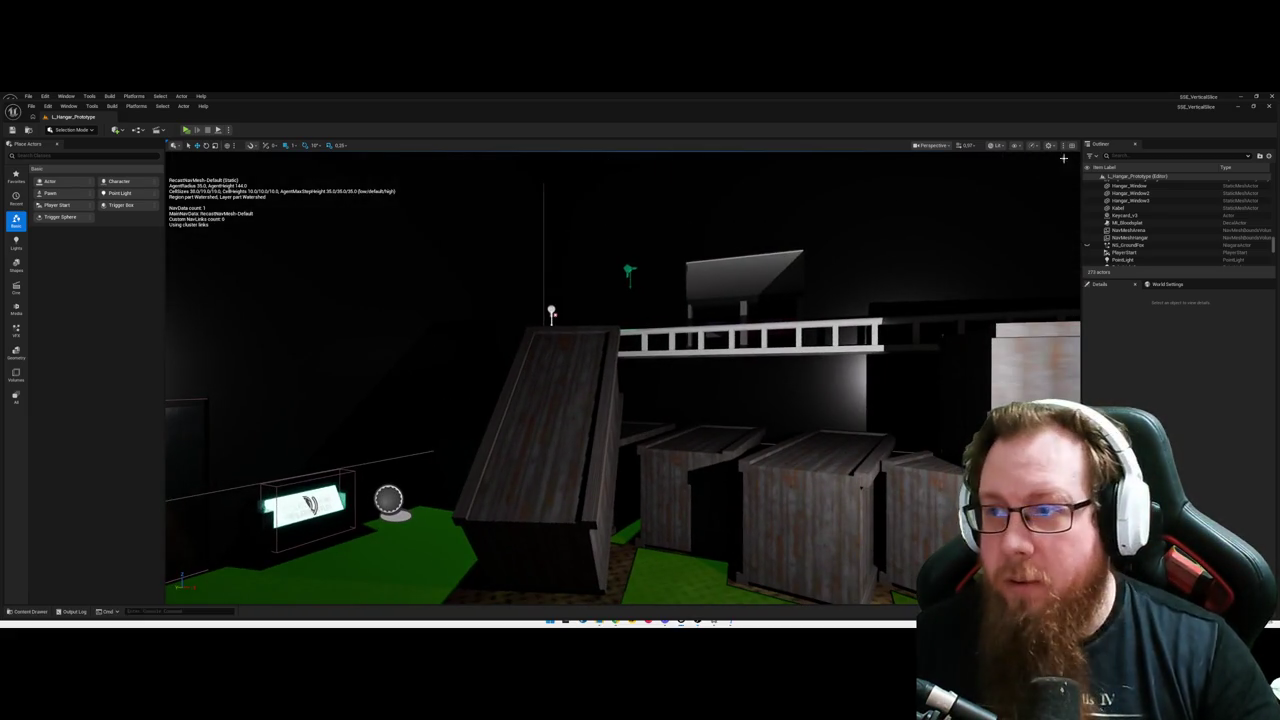
{"action": "left_click", "coordinate": [1269, 110]}
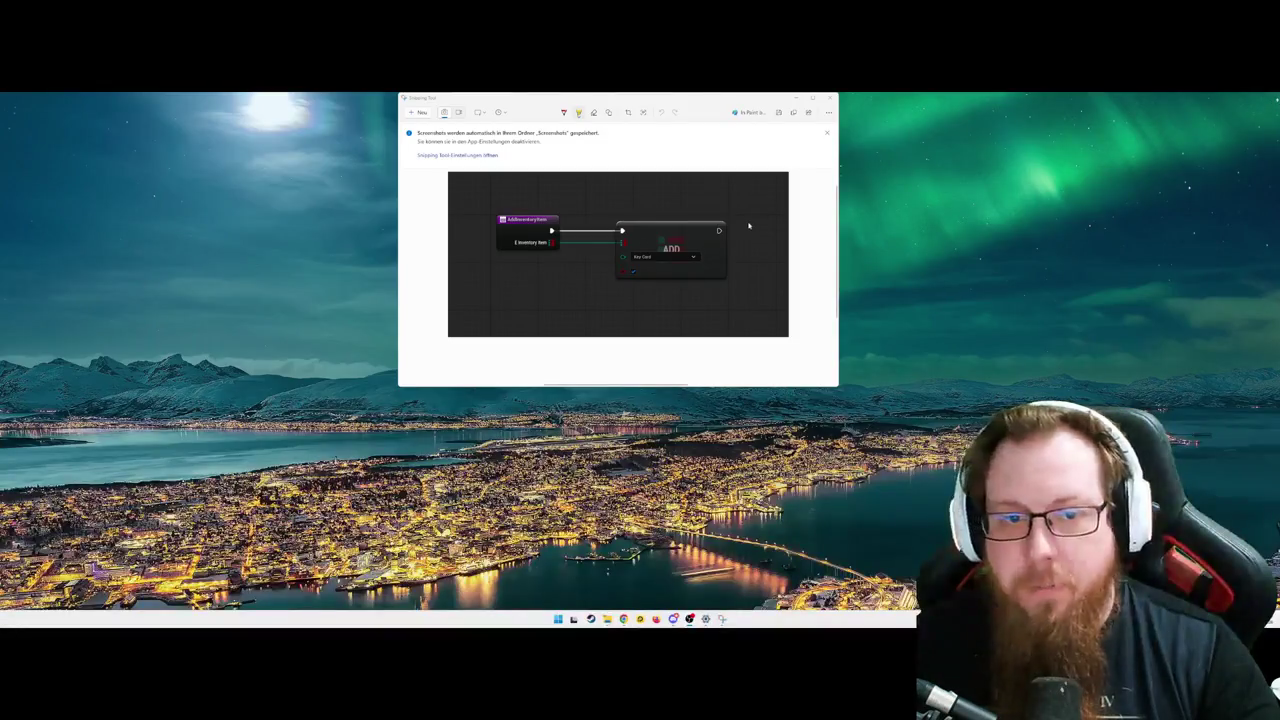
Step: Close the Snipping Tool window showing the AddInventoryItem Blueprint graph
{"action": "left_click_drag", "start_coordinate": [657, 101], "coordinate": [651, 152]}
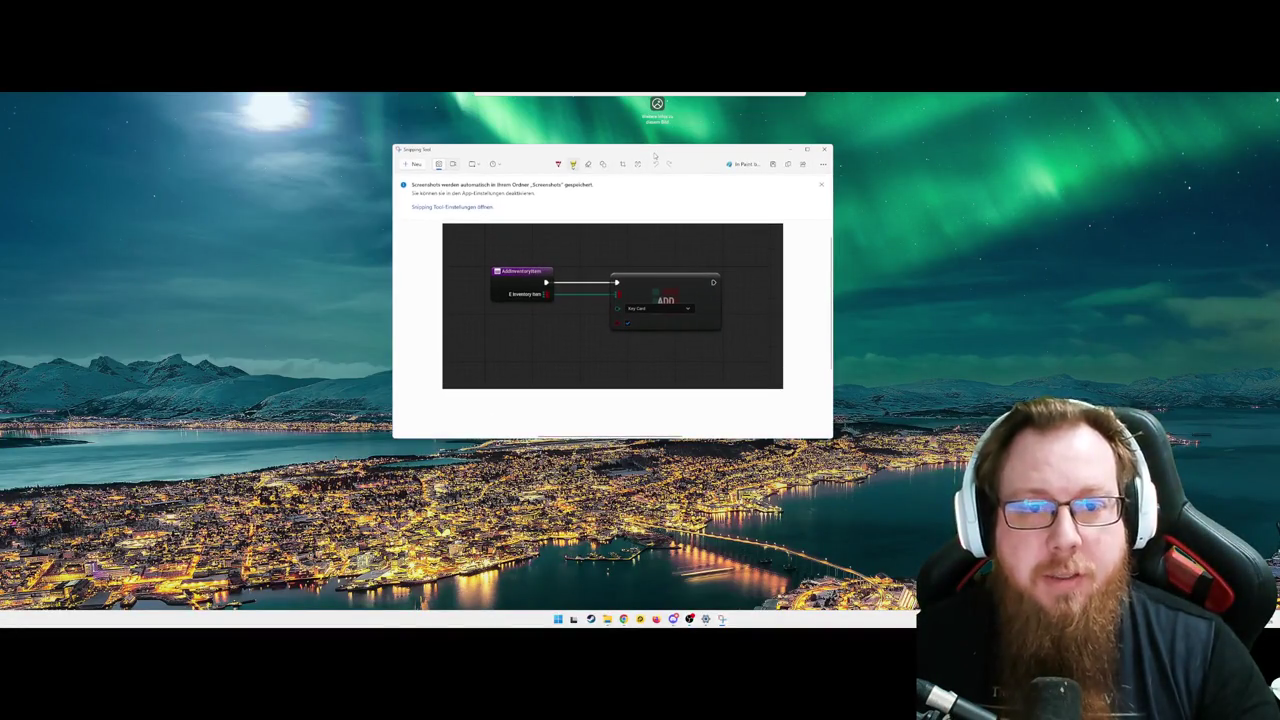
{"action": "left_click", "coordinate": [824, 150]}
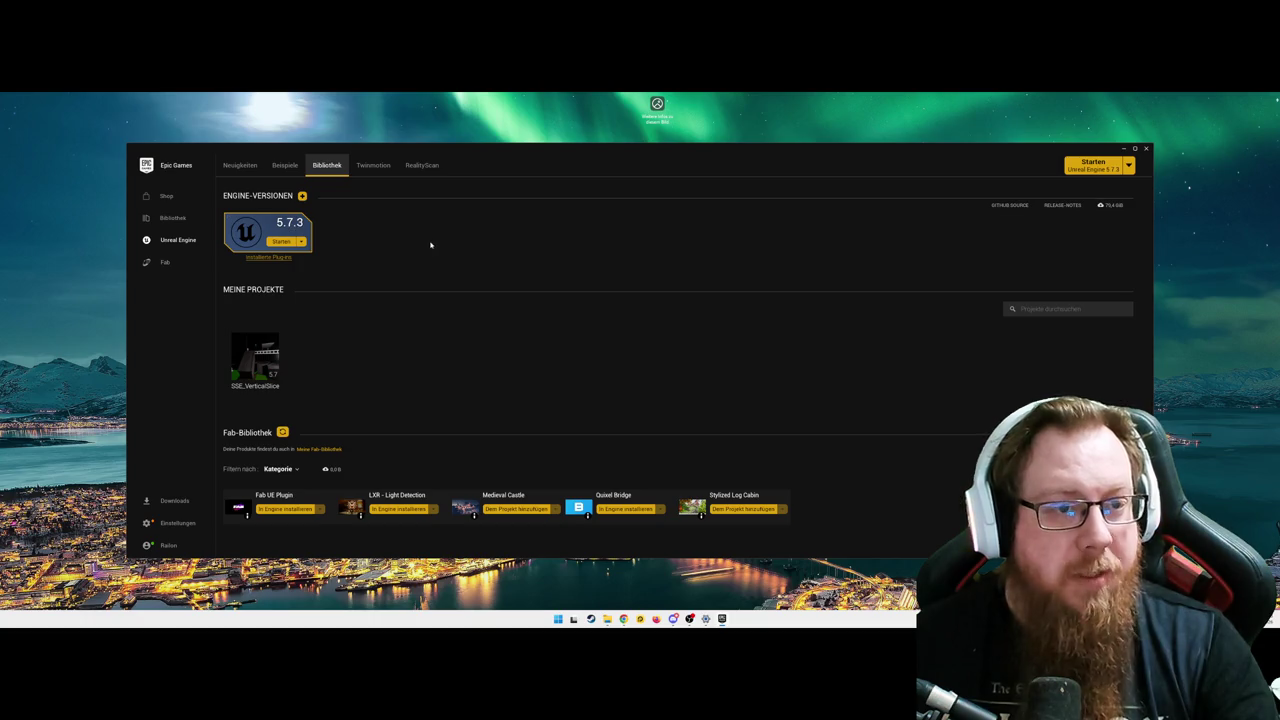
Step: Maximize the Epic Games Launcher showing engine 5.7.3 and the SSE_VerticalSlice project
{"action": "key", "text": "super+Up"}
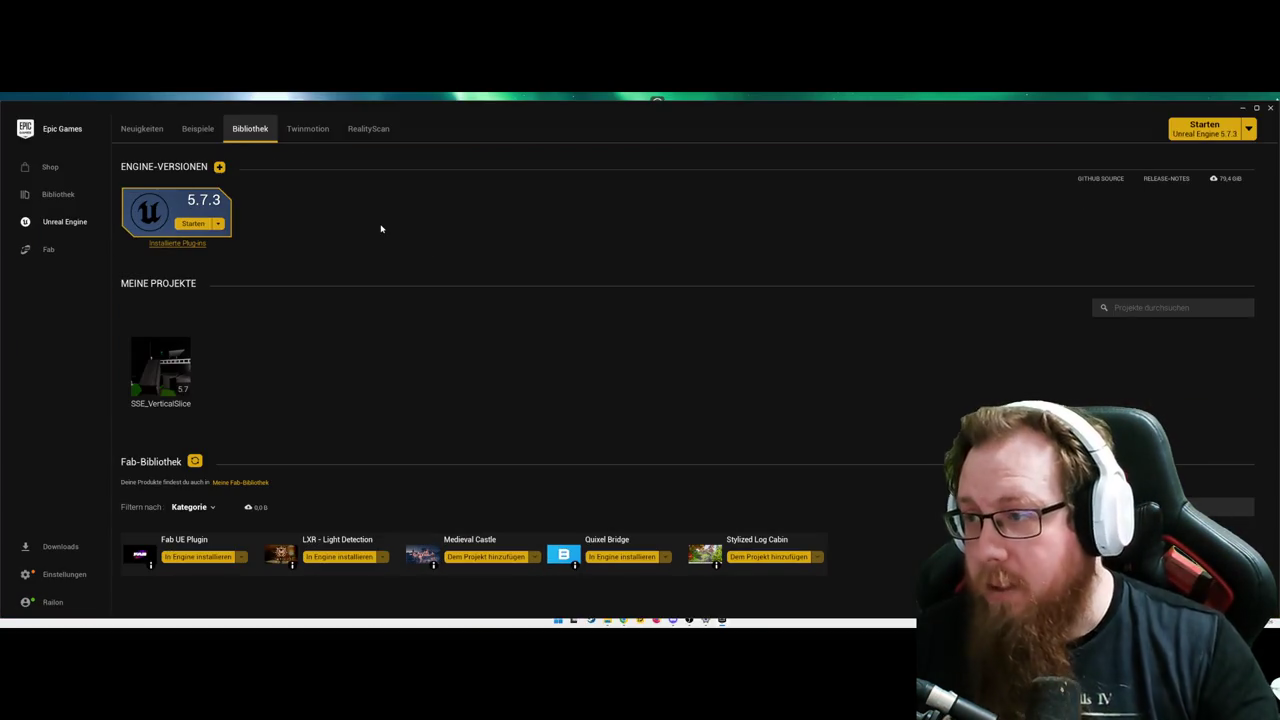